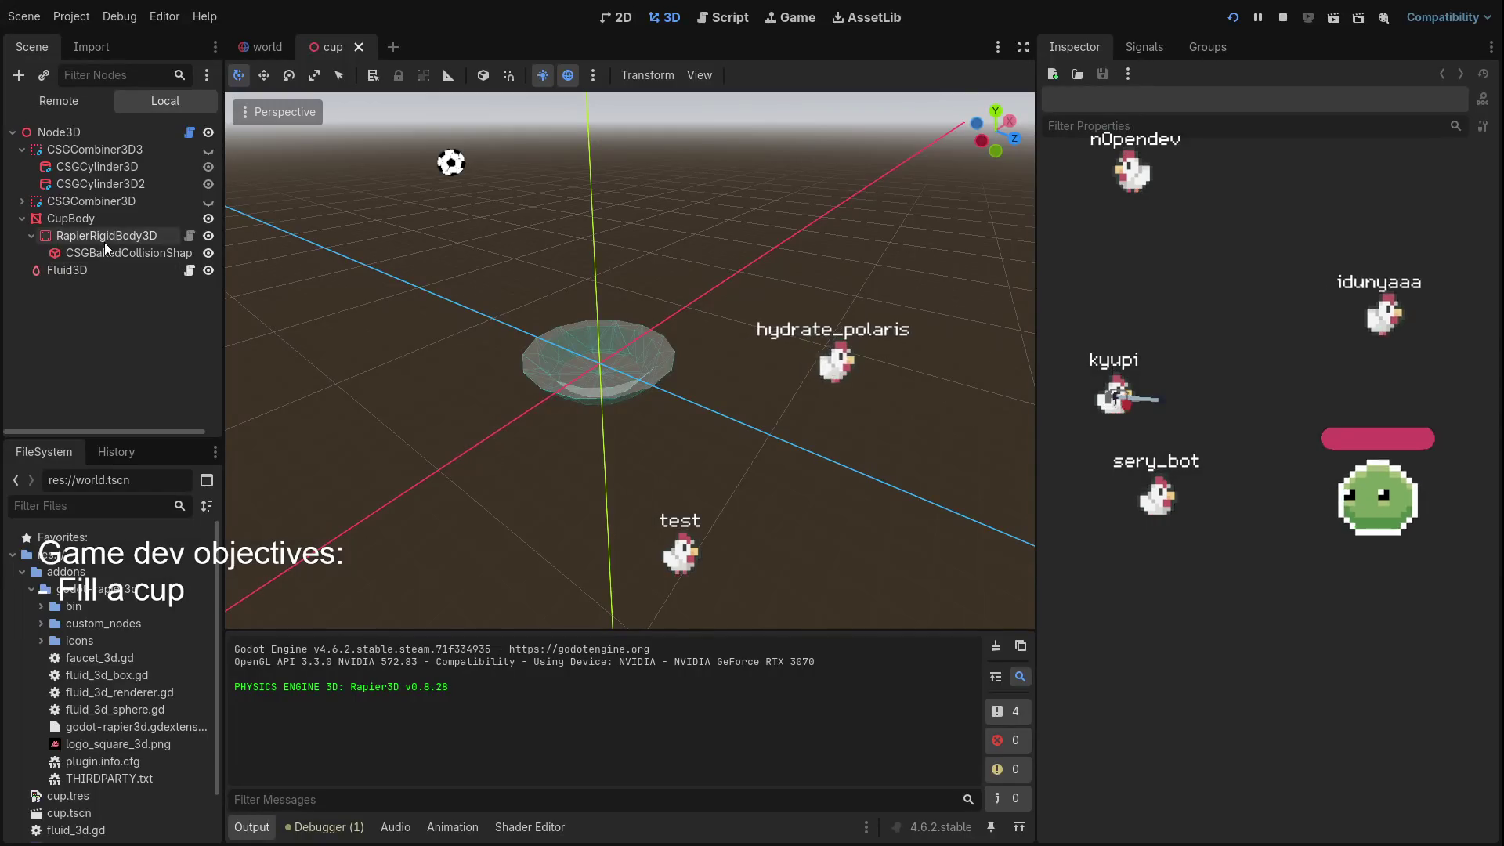
Select the cup's RapierRigidBody3D node so its properties appear in the Inspector
left_click(105, 239)
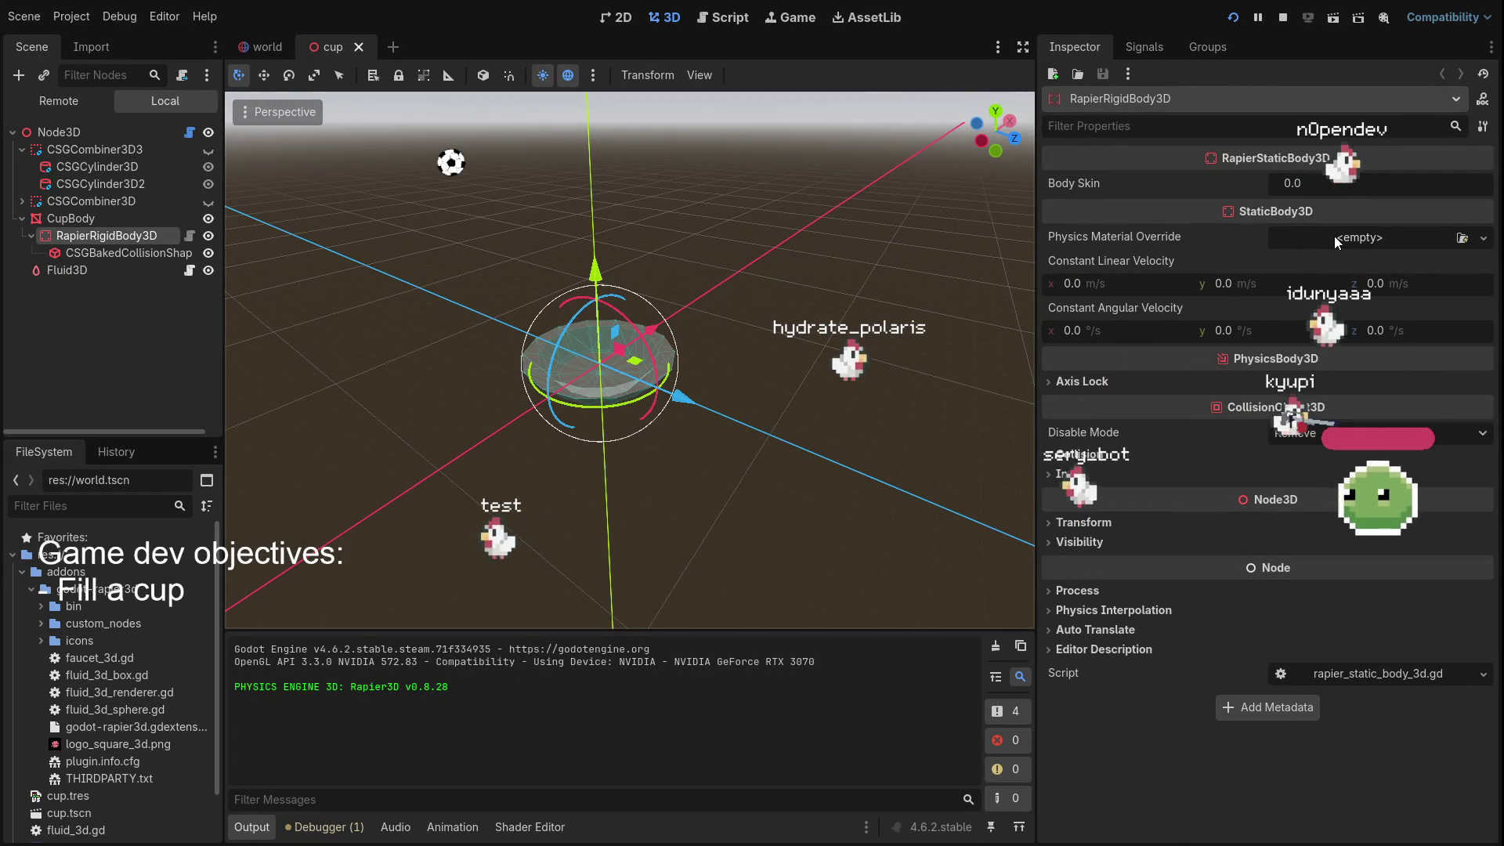
Check the baked collision shape in the viewport, then reparent Fluid3D under RapierRigidBody3D
left_click(106, 252)
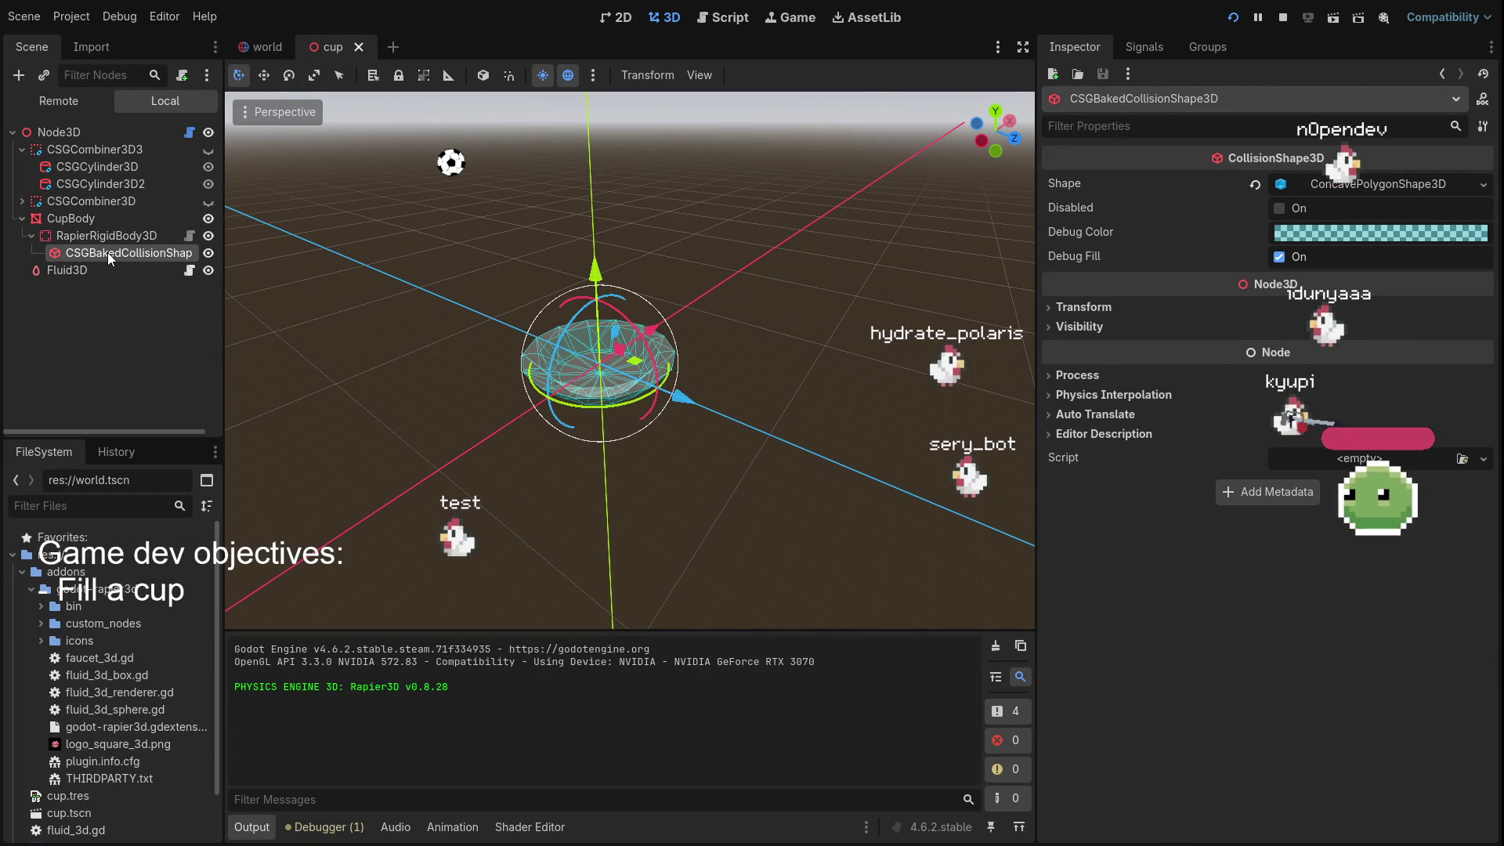
scroll(586, 349, "up", 3)
mouse_move(586, 350)
left_mouse_down()
mouse_move(539, 260)
mouse_move(584, 398)
mouse_move(628, 416)
left_mouse_up()
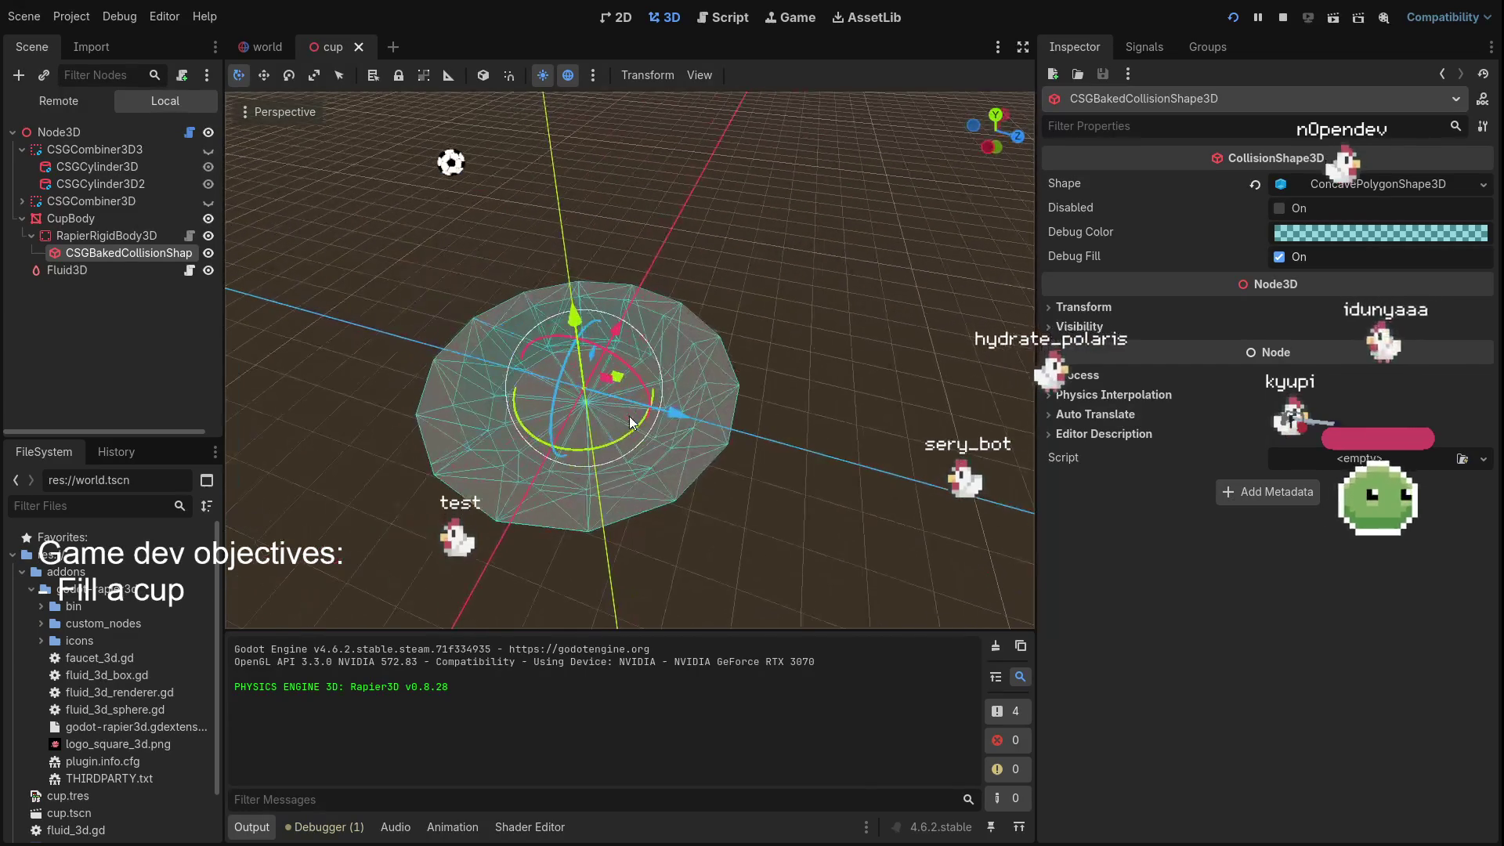
left_click(89, 237)
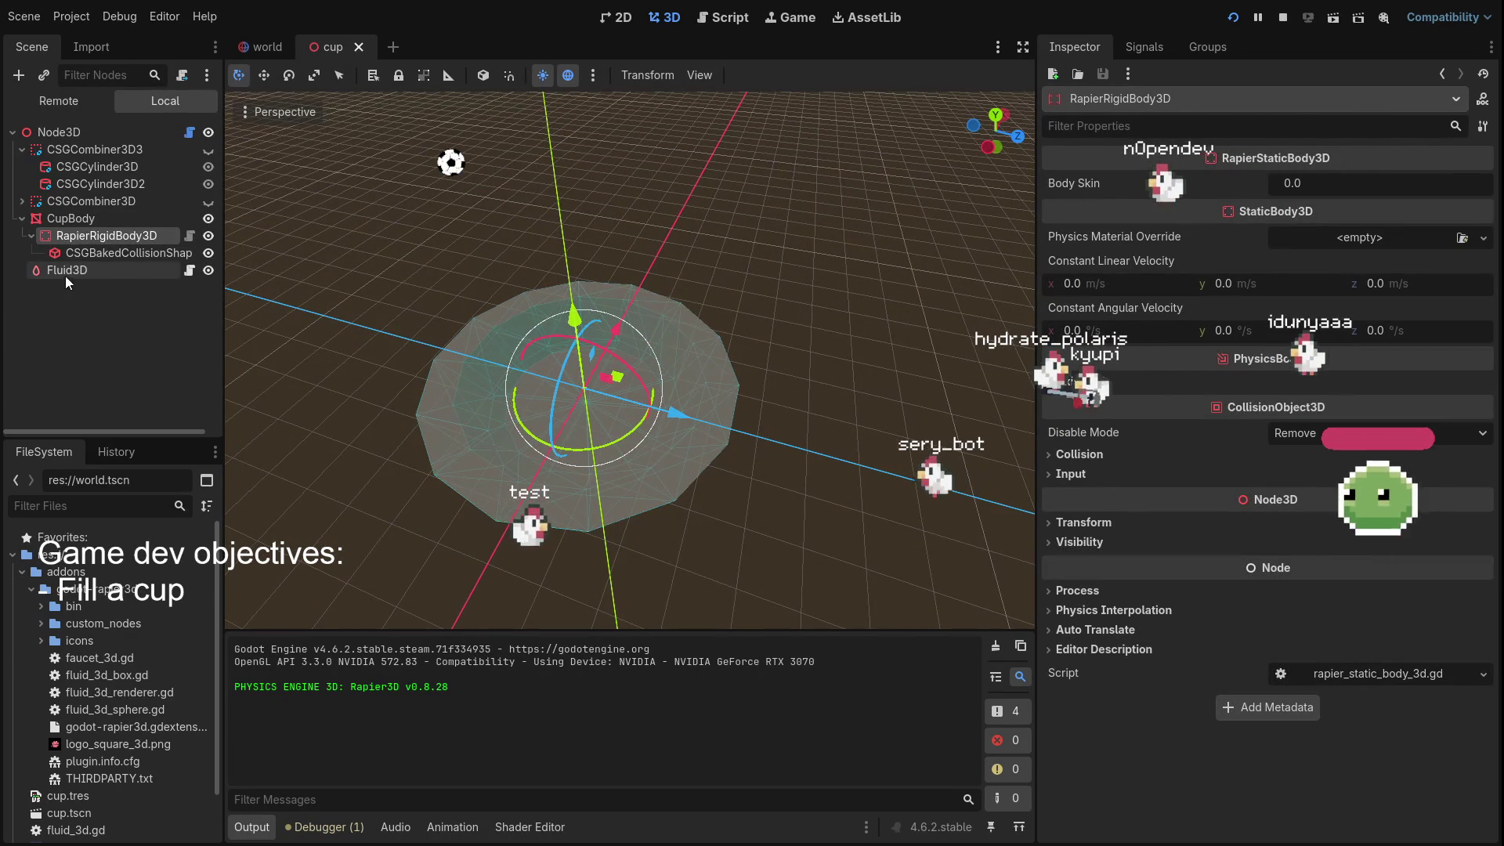
mouse_move(72, 271)
left_mouse_down()
mouse_move(112, 231)
mouse_move(69, 221)
mouse_move(83, 237)
left_mouse_up()
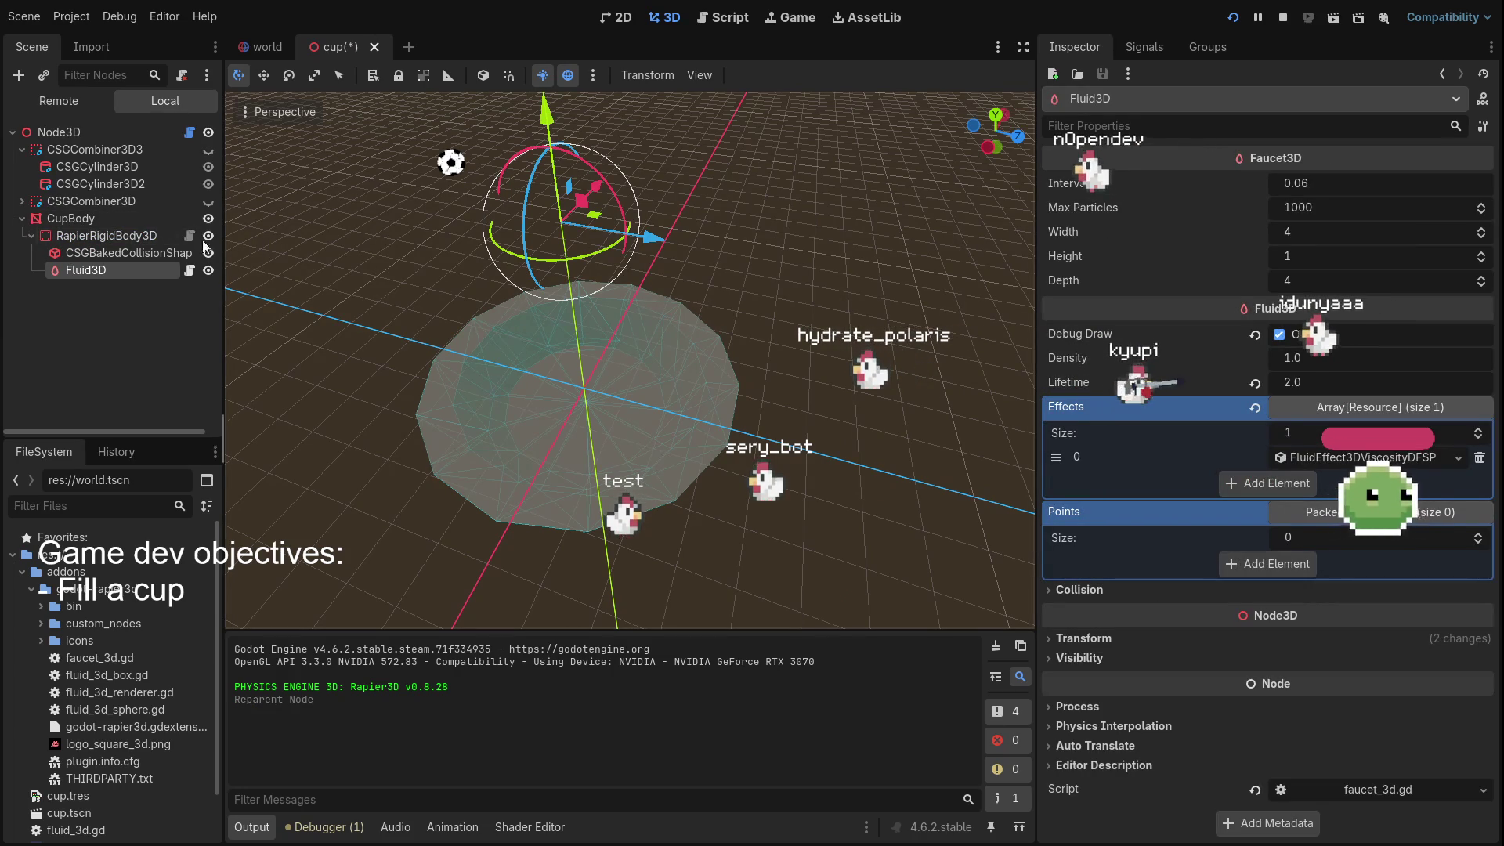
Save the cup scene and restart the game to watch the fluid in the cup
left_click(1236, 19)
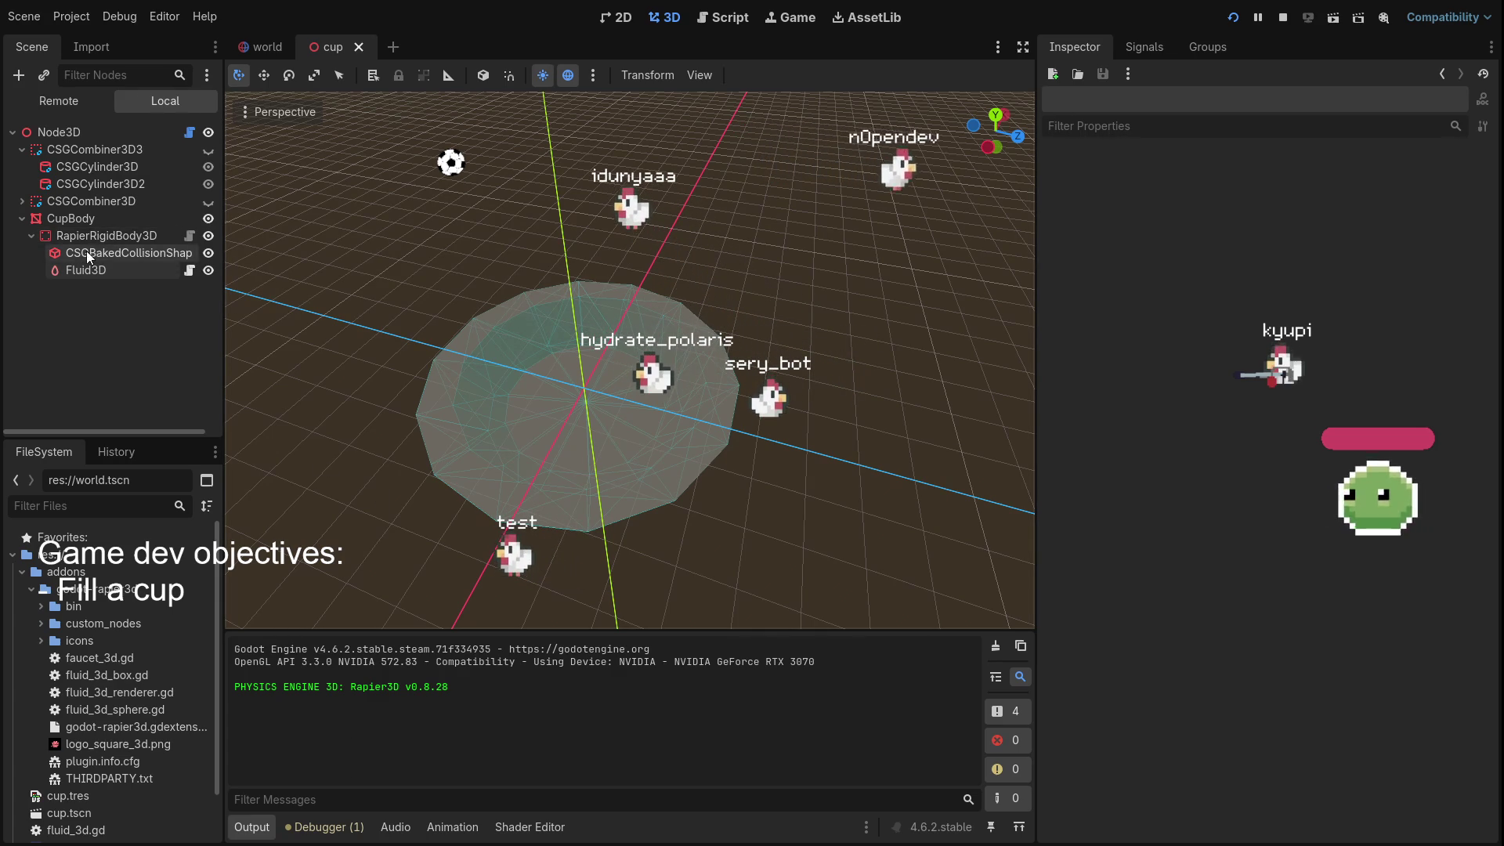
Change RapierRigidBody3D's type to StaticBody3D and run the game to test the cup
left_click(99, 231)
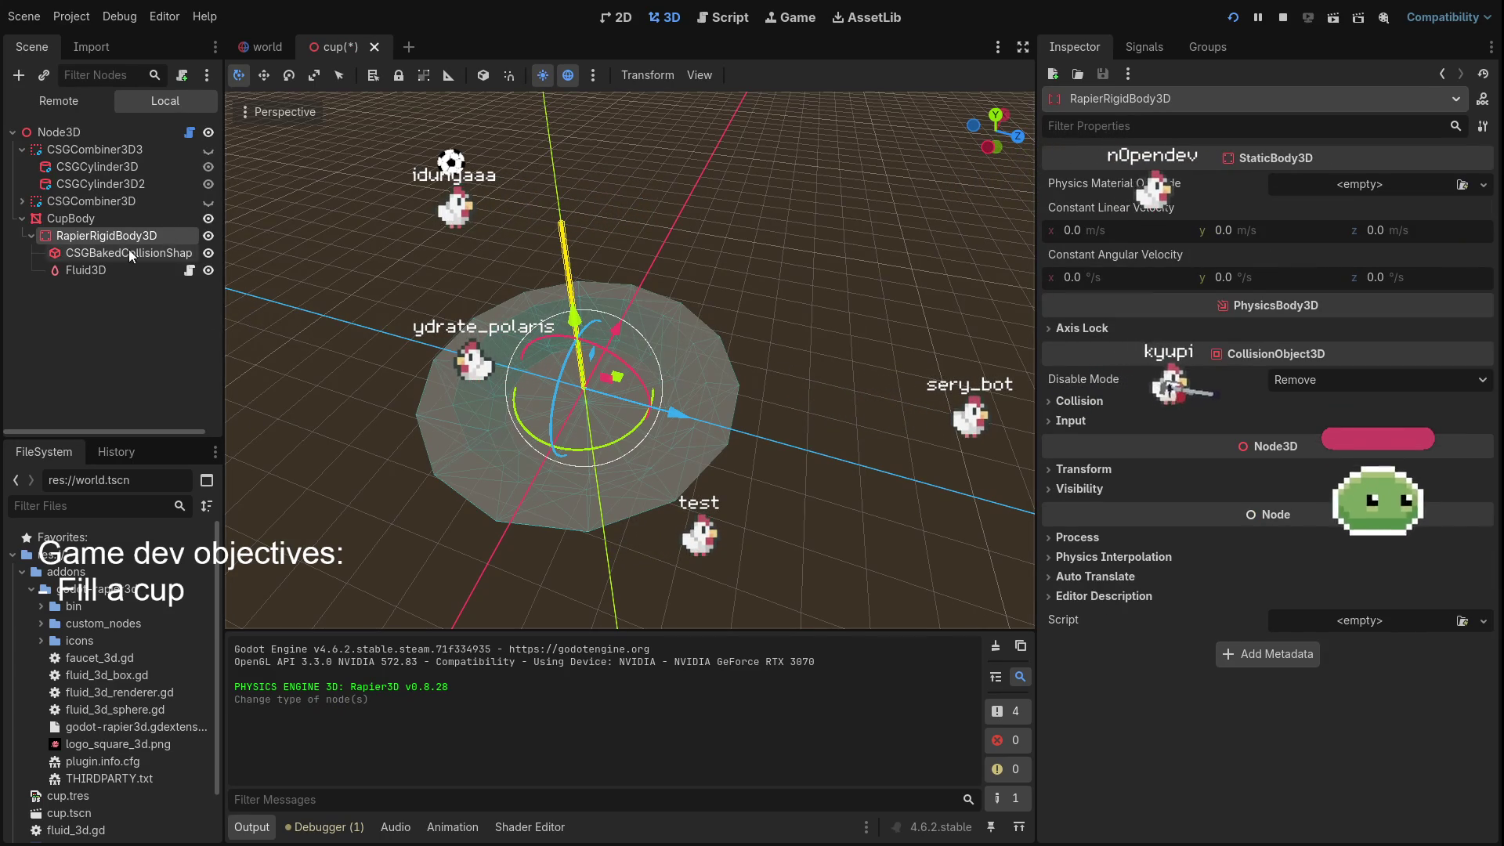
left_click(1232, 18)
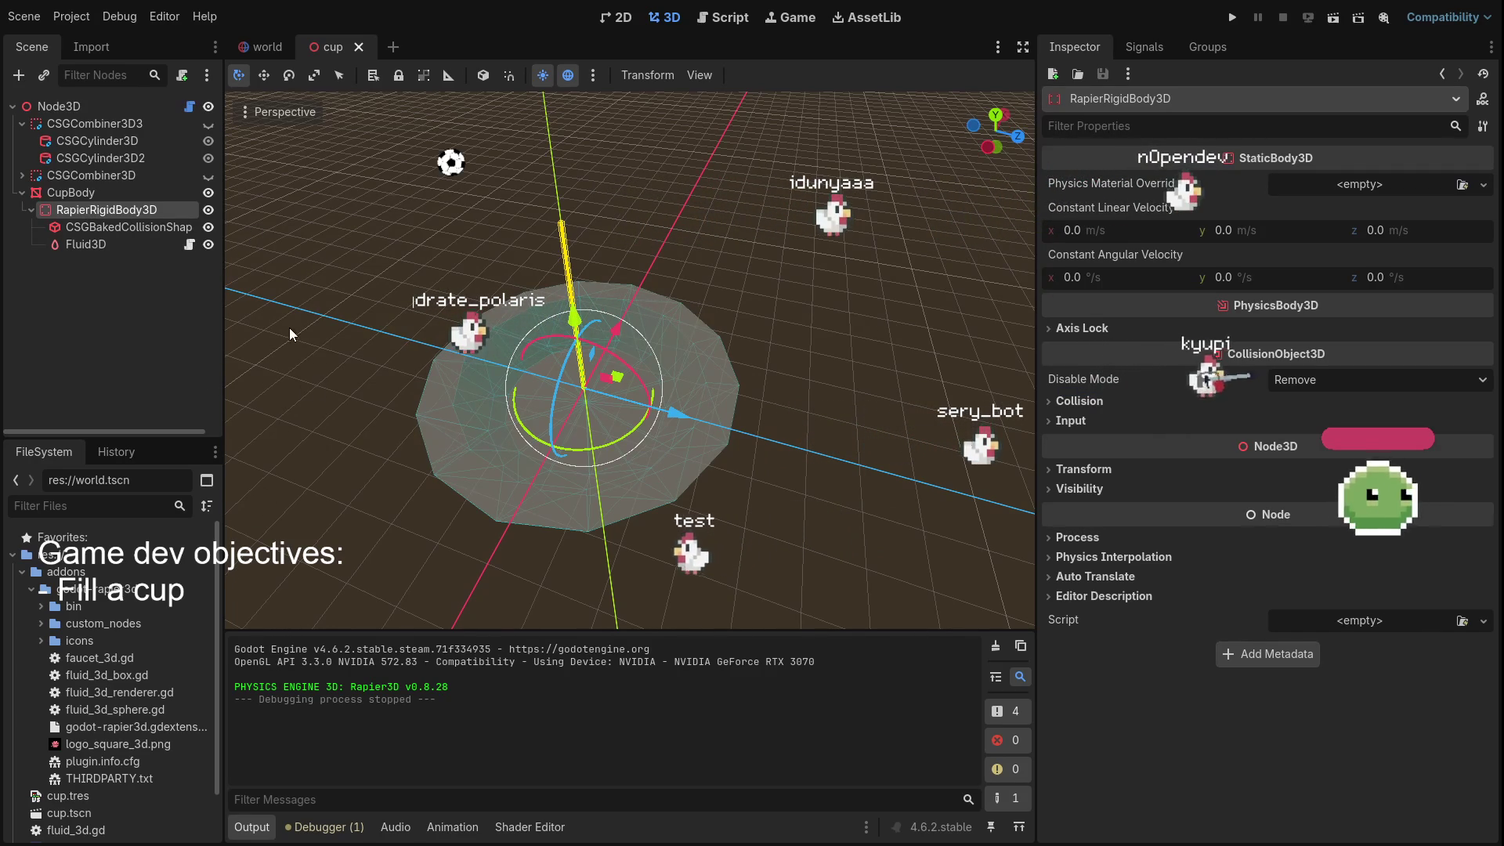
Switch the cup body back to RapierStaticBody3D and run the game to test it
key("Return")
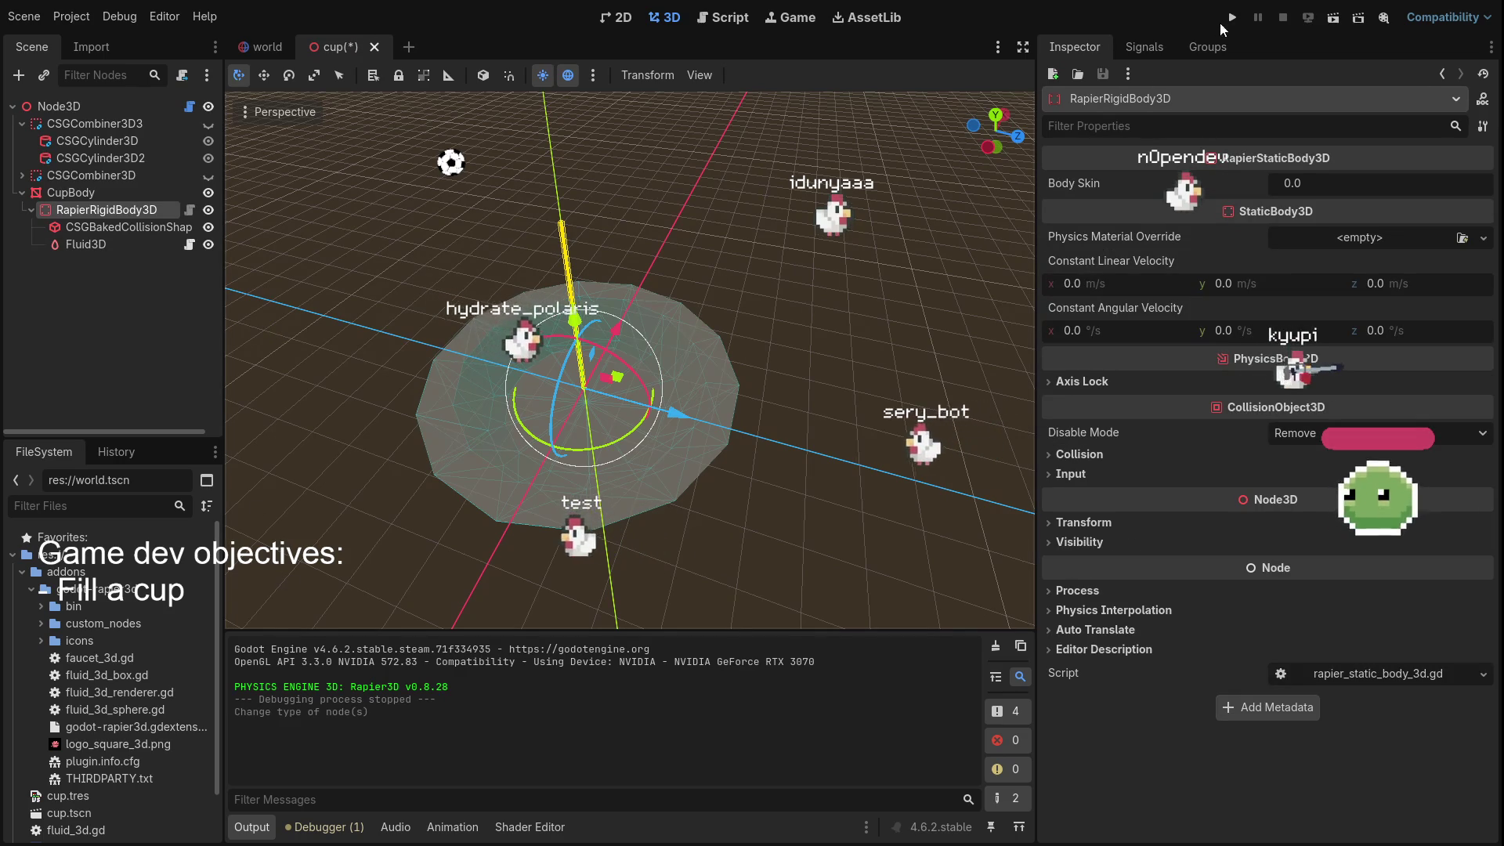
left_click(1232, 18)
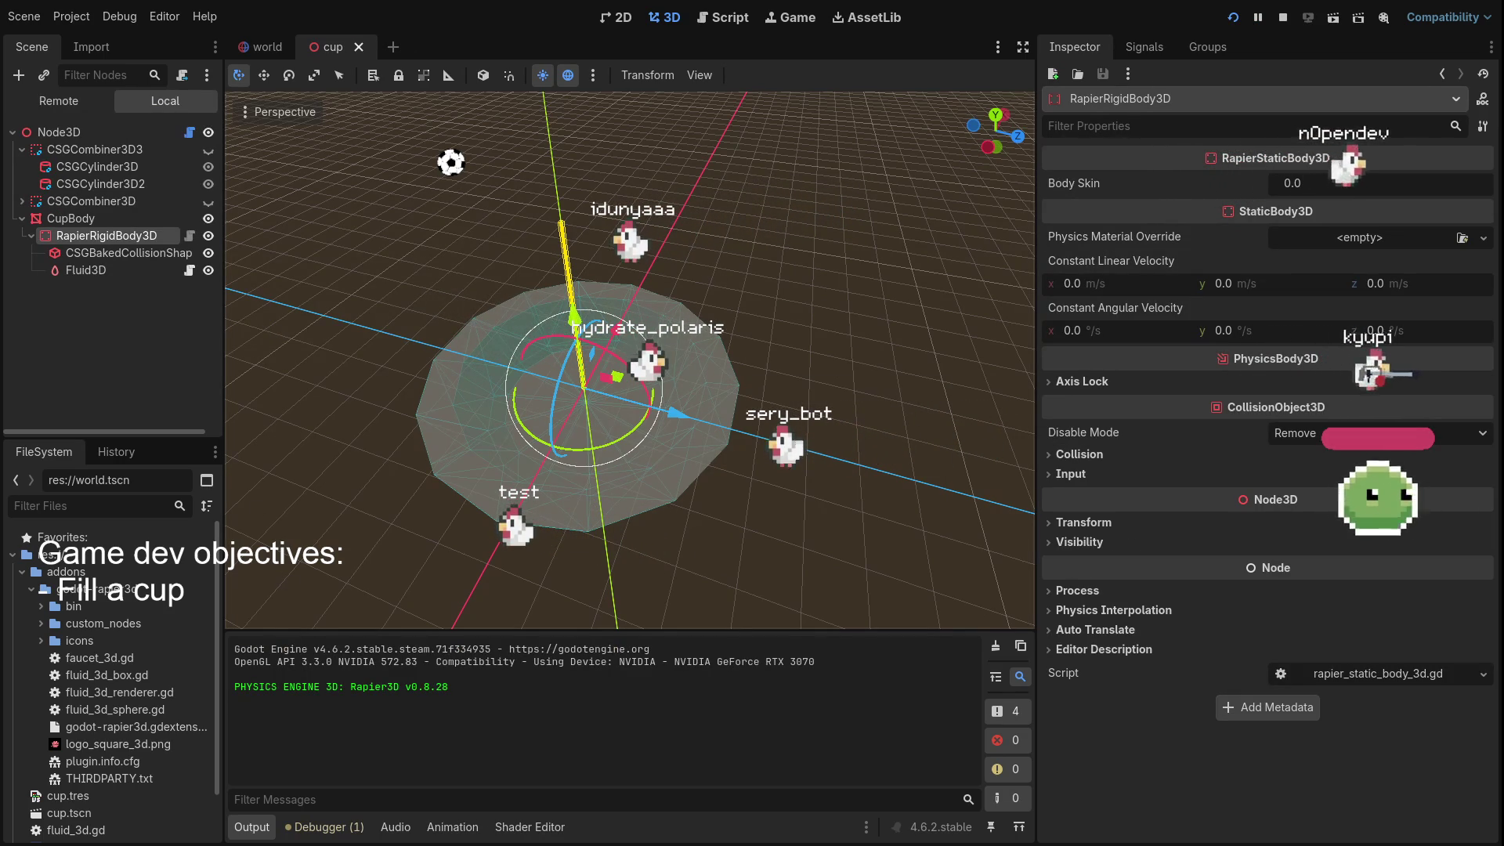
left_click(746, 313)
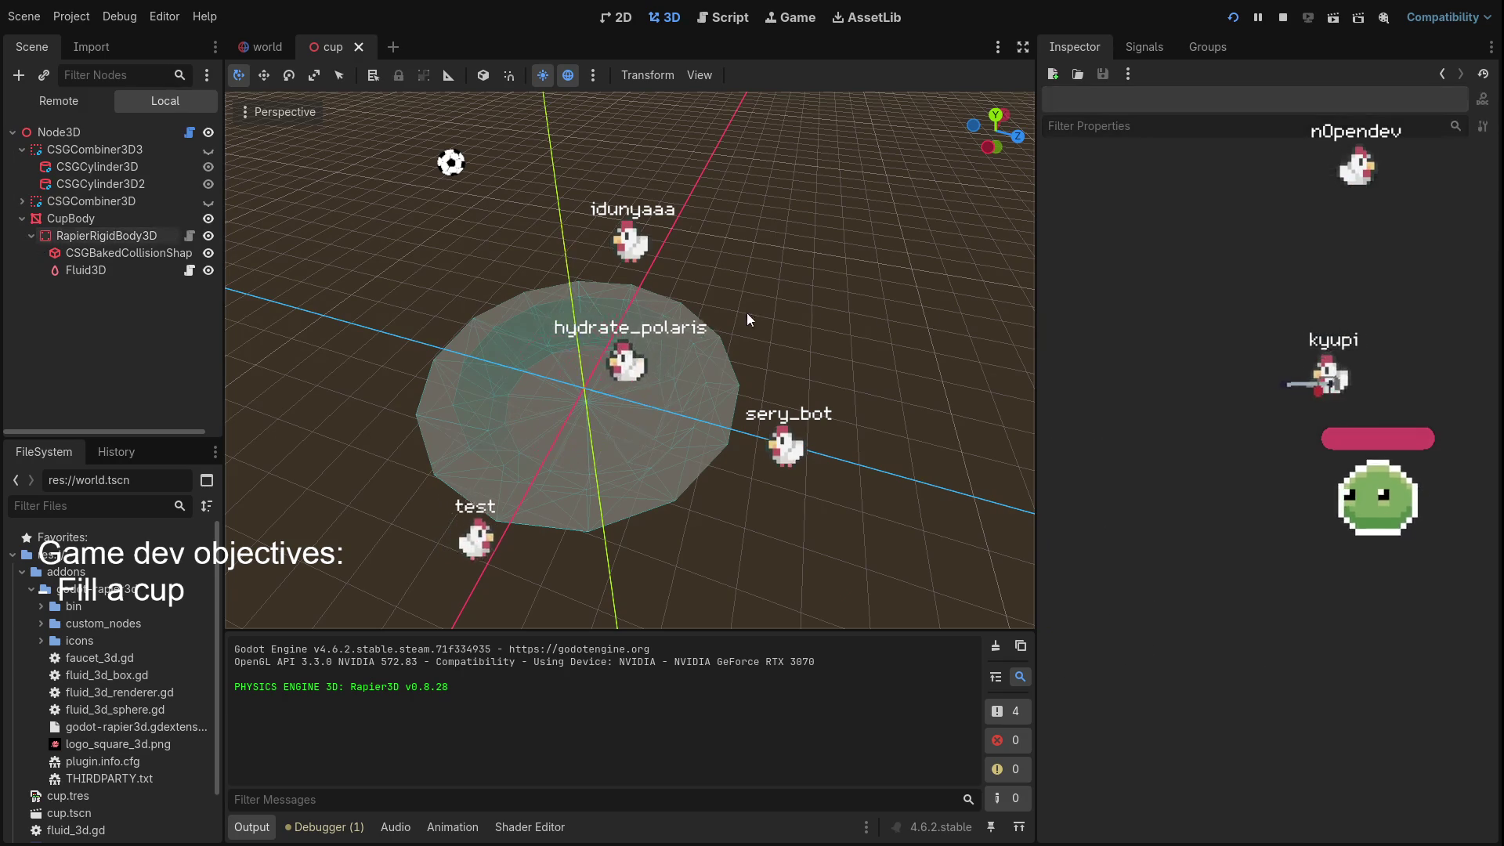
left_click(539, 457)
Delete the baked collision shape and add a new CollisionShape3D under RapierRigidBody3D
left_click(97, 268)
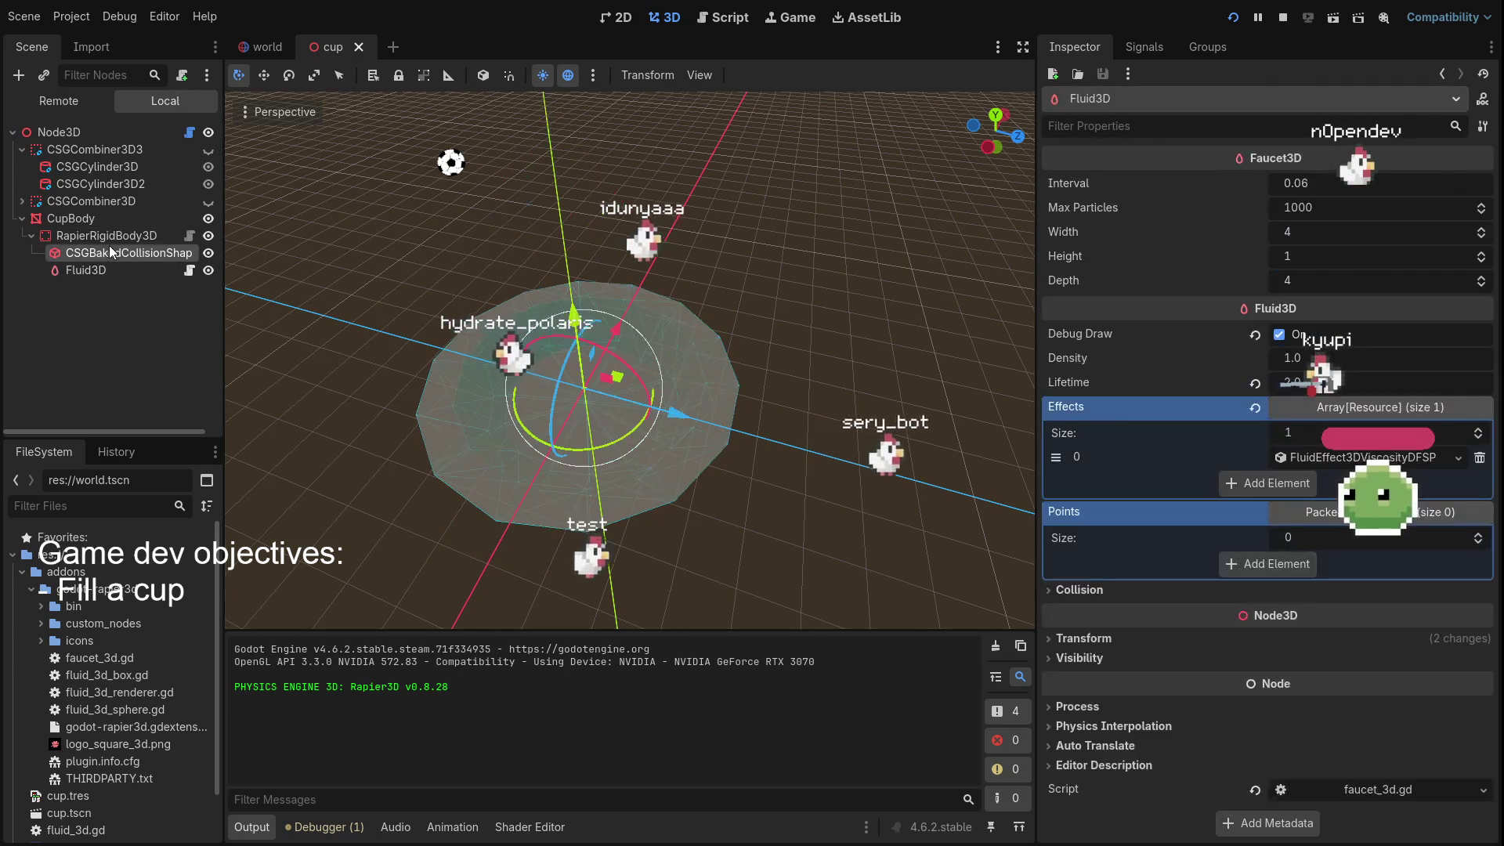
left_click(109, 249)
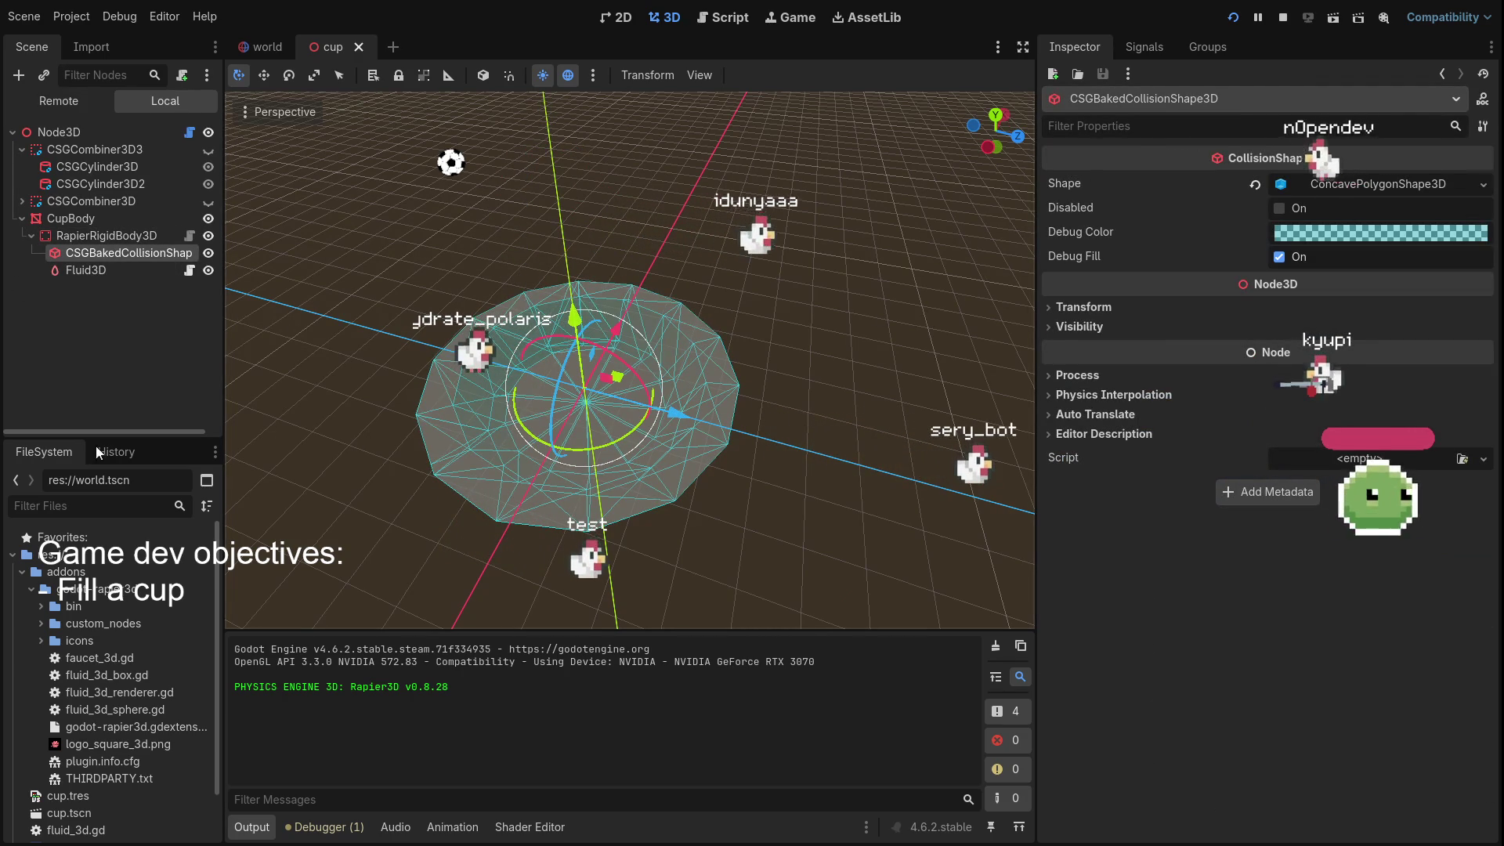
key("Delete")
left_click(91, 235)
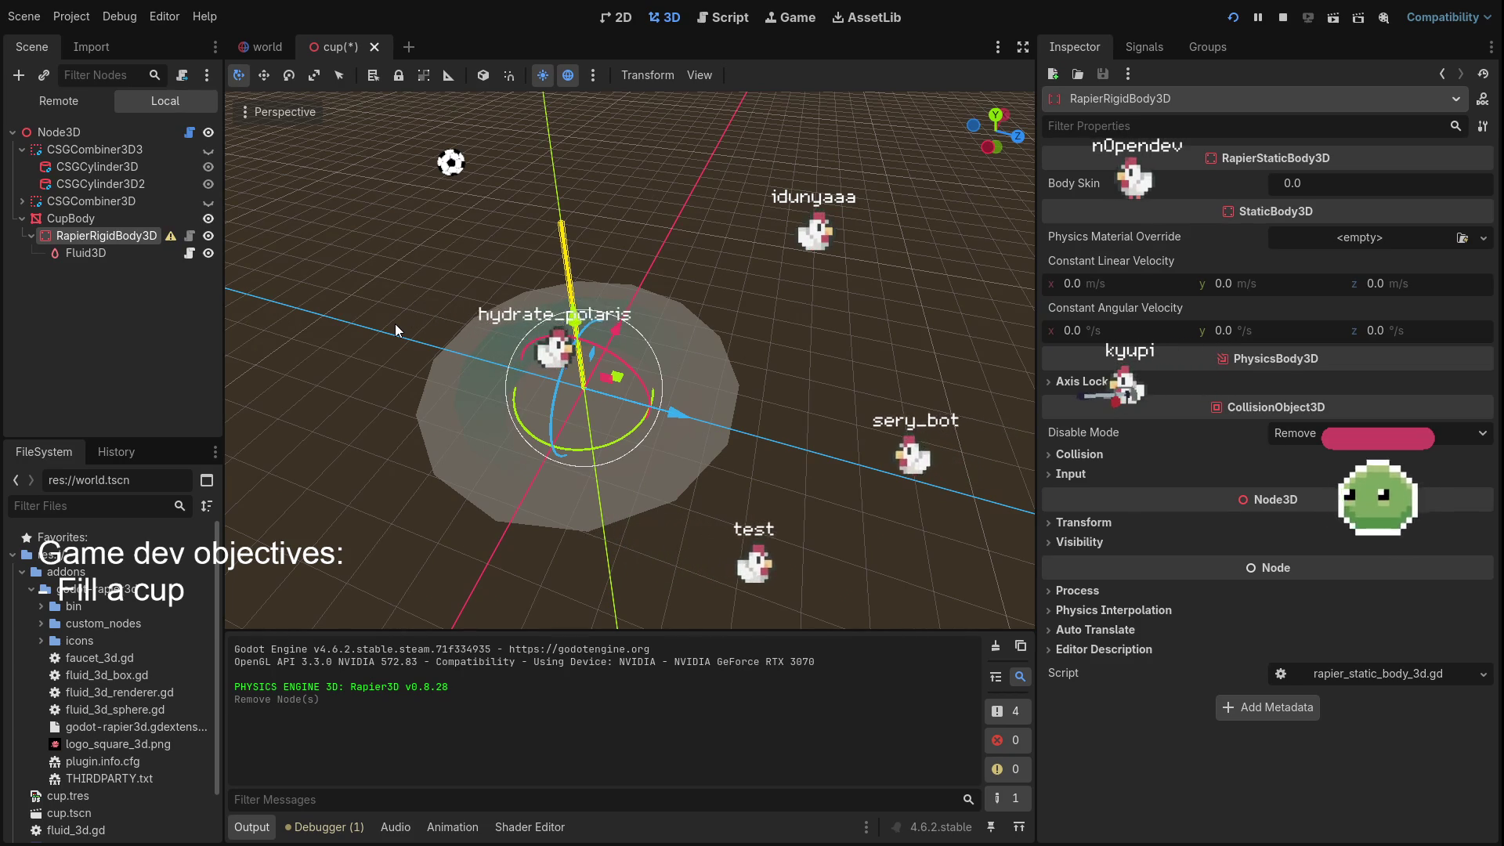
key("ctrl+a")
key("Return")
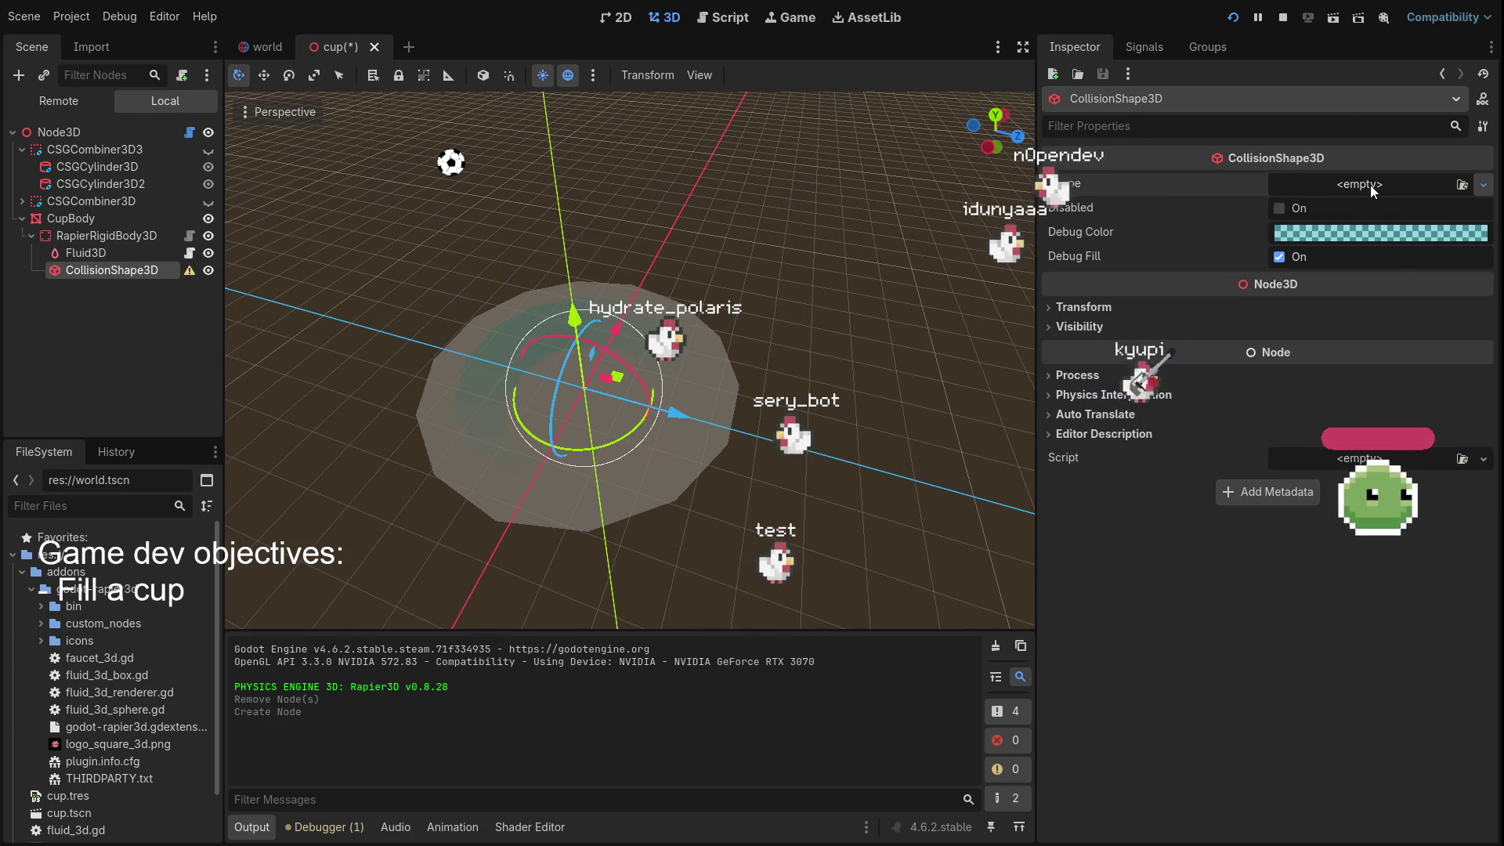
Give the CollisionShape3D a CylinderShape3D, lower its height to about 1.62, and rerun the game
left_click(1362, 307)
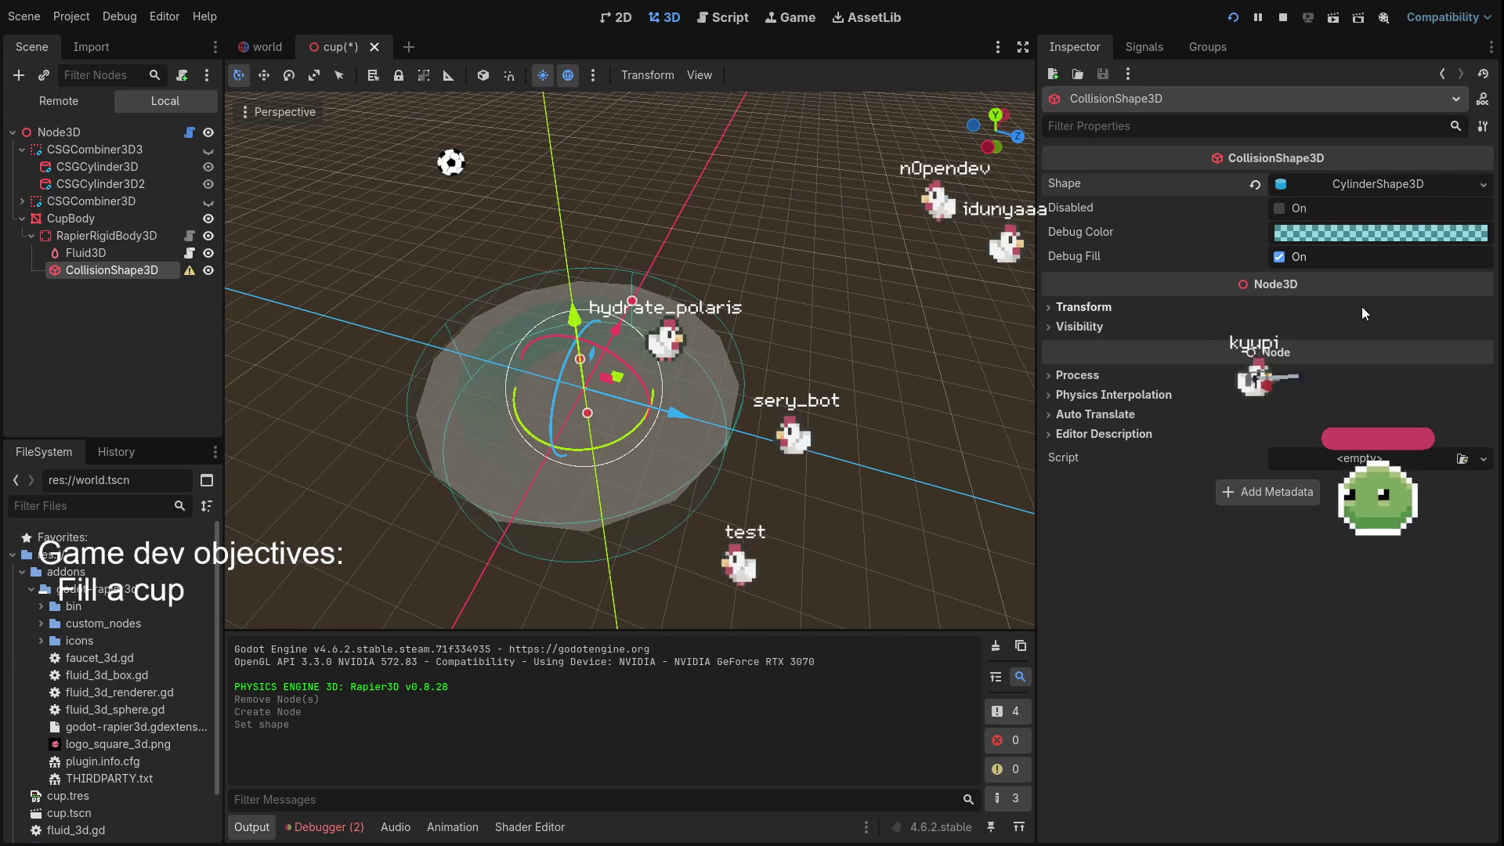
mouse_move(789, 405)
left_mouse_down()
mouse_move(801, 295)
mouse_move(817, 309)
left_mouse_up()
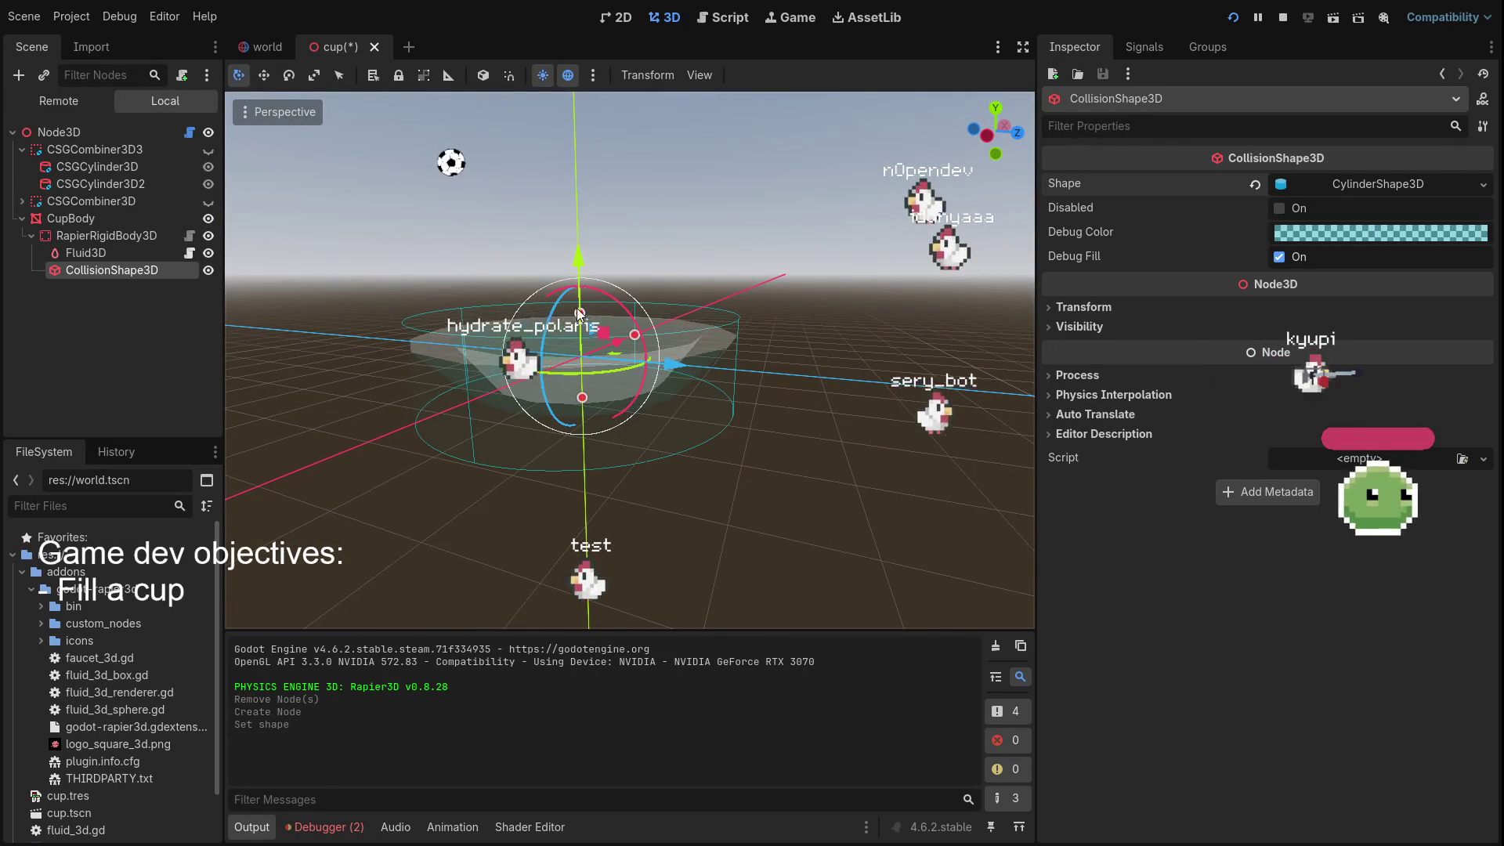
mouse_move(580, 314)
left_mouse_down()
mouse_move(587, 395)
mouse_move(660, 440)
mouse_move(745, 345)
mouse_move(793, 393)
mouse_move(904, 301)
mouse_move(971, 325)
mouse_move(971, 356)
left_mouse_up()
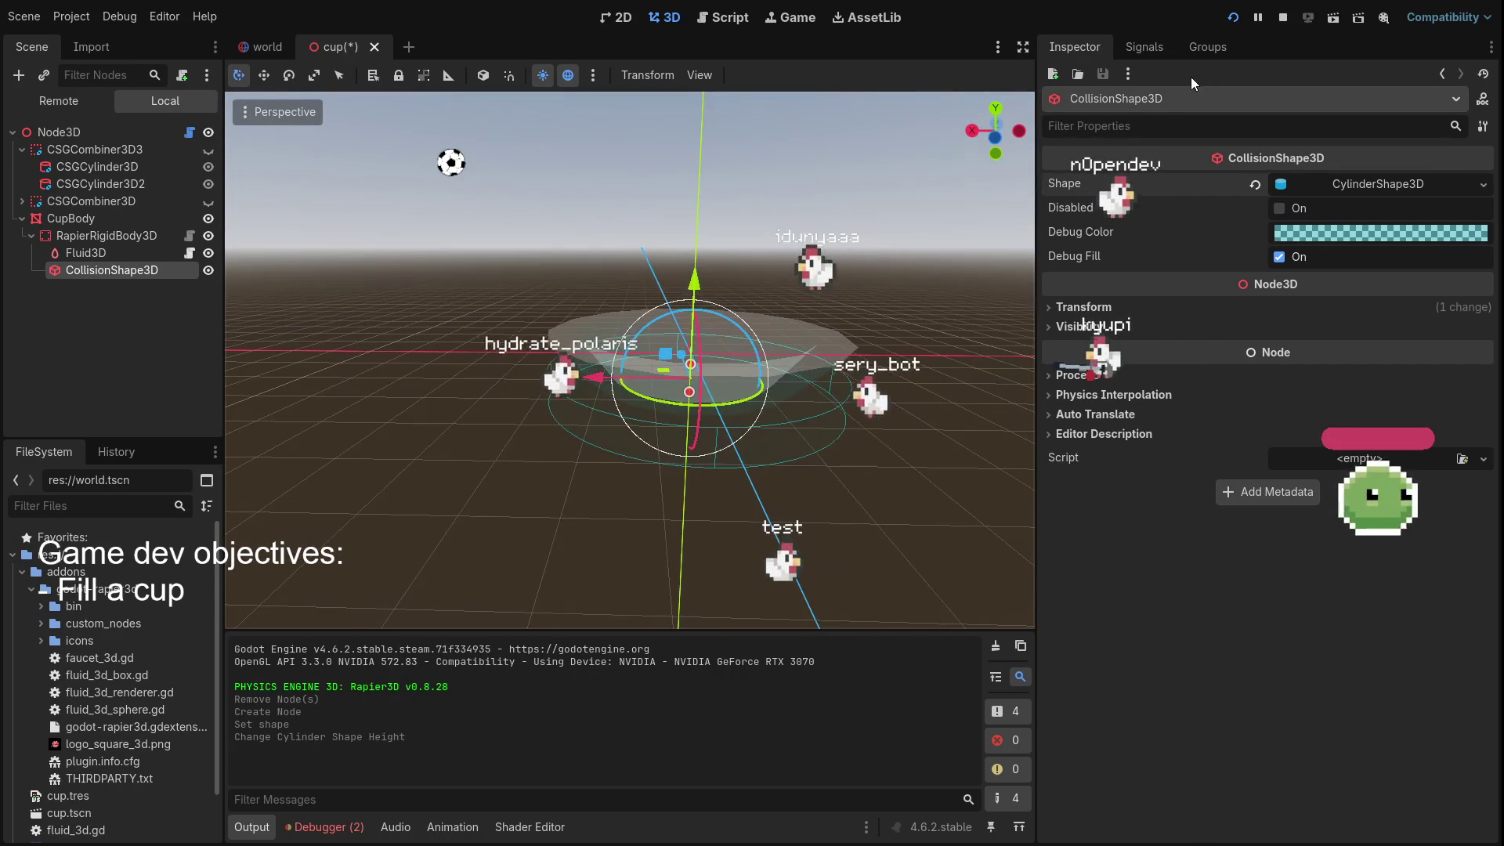
left_click(1233, 17)
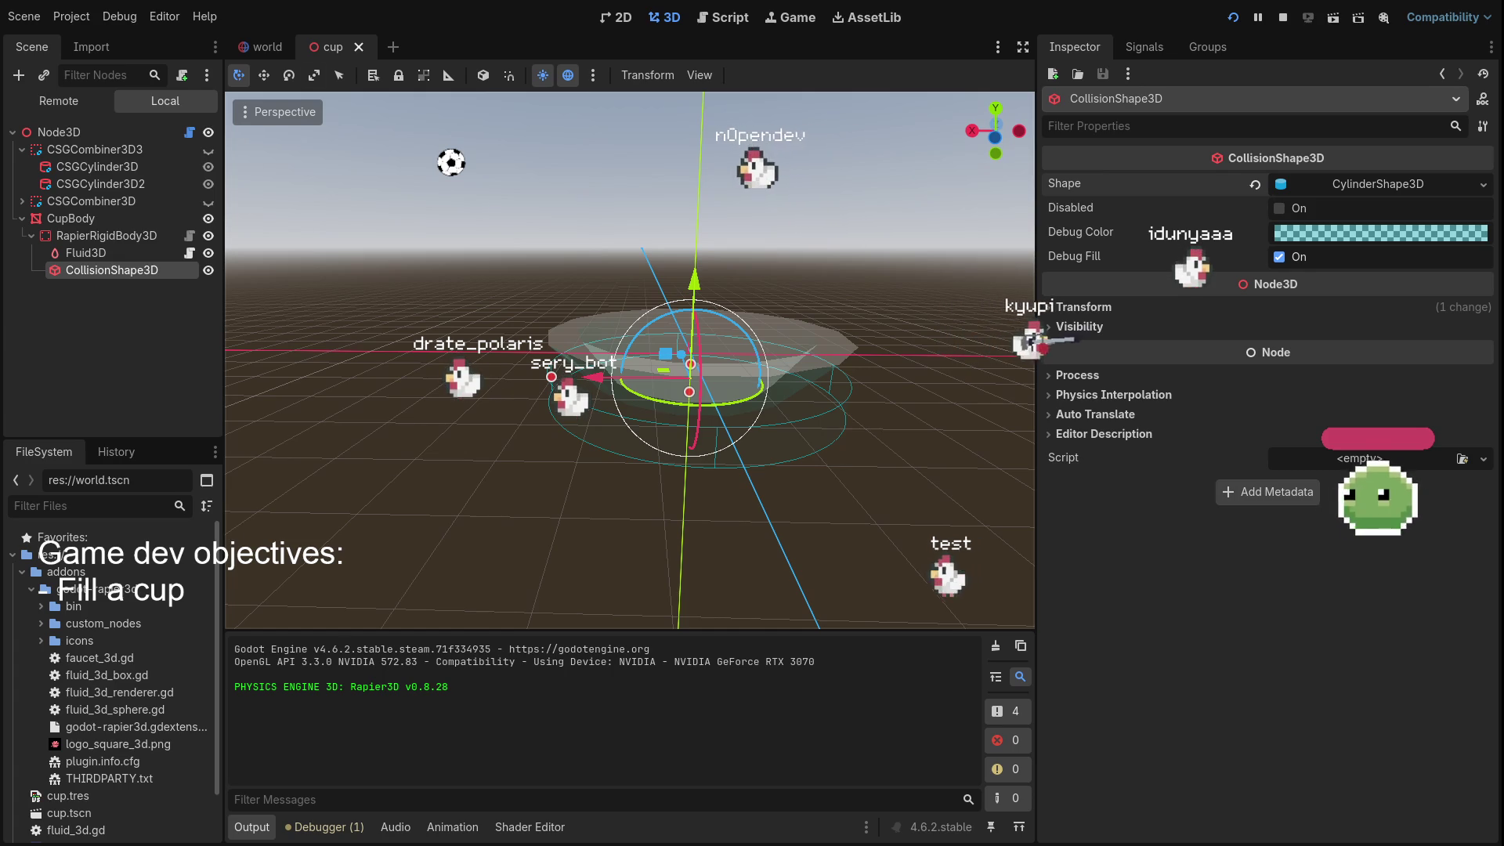
left_click(74, 235)
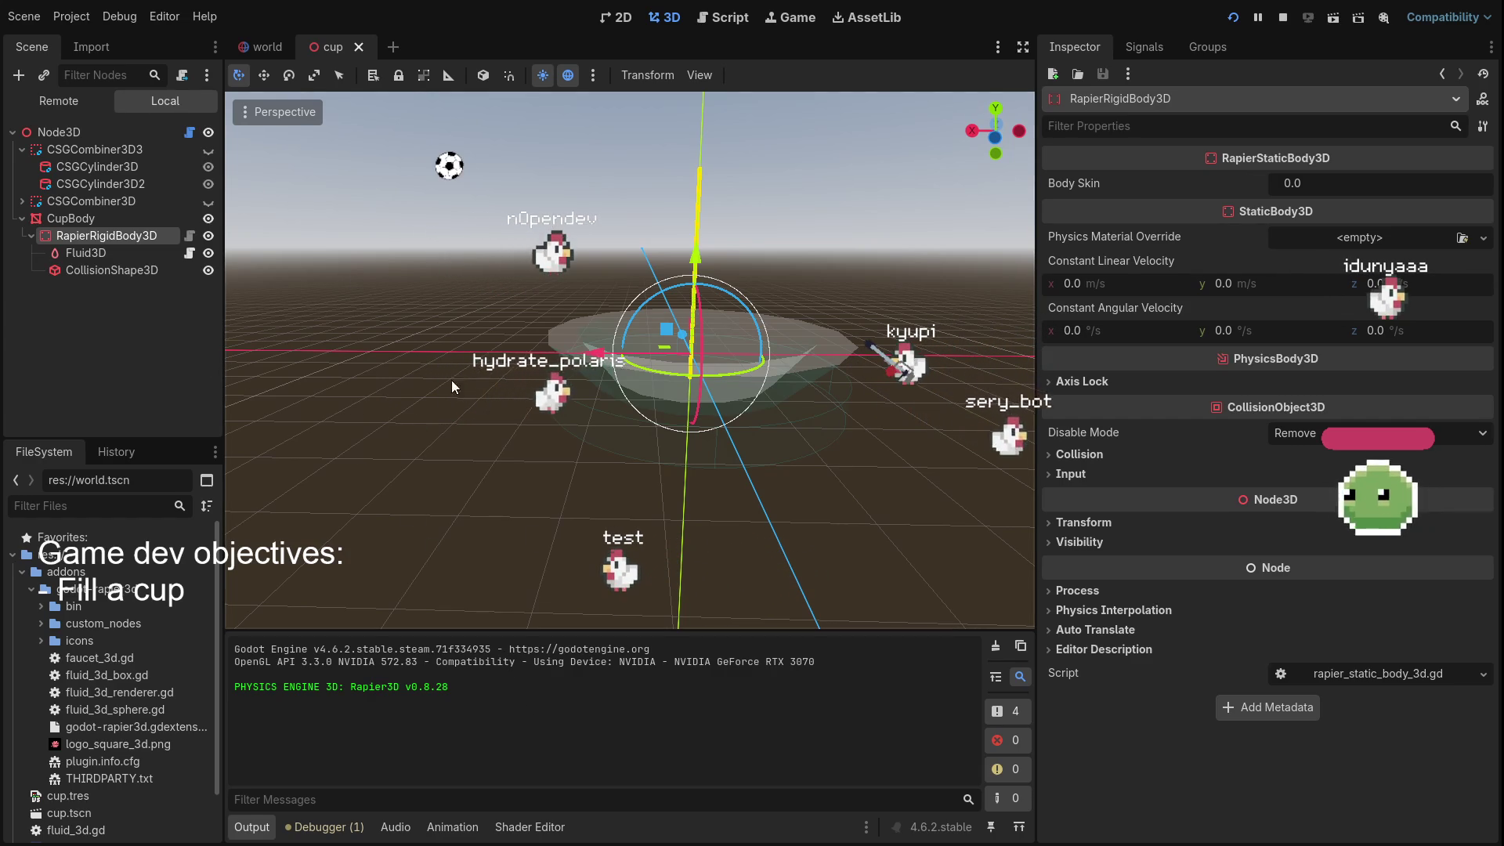
left_click(103, 255)
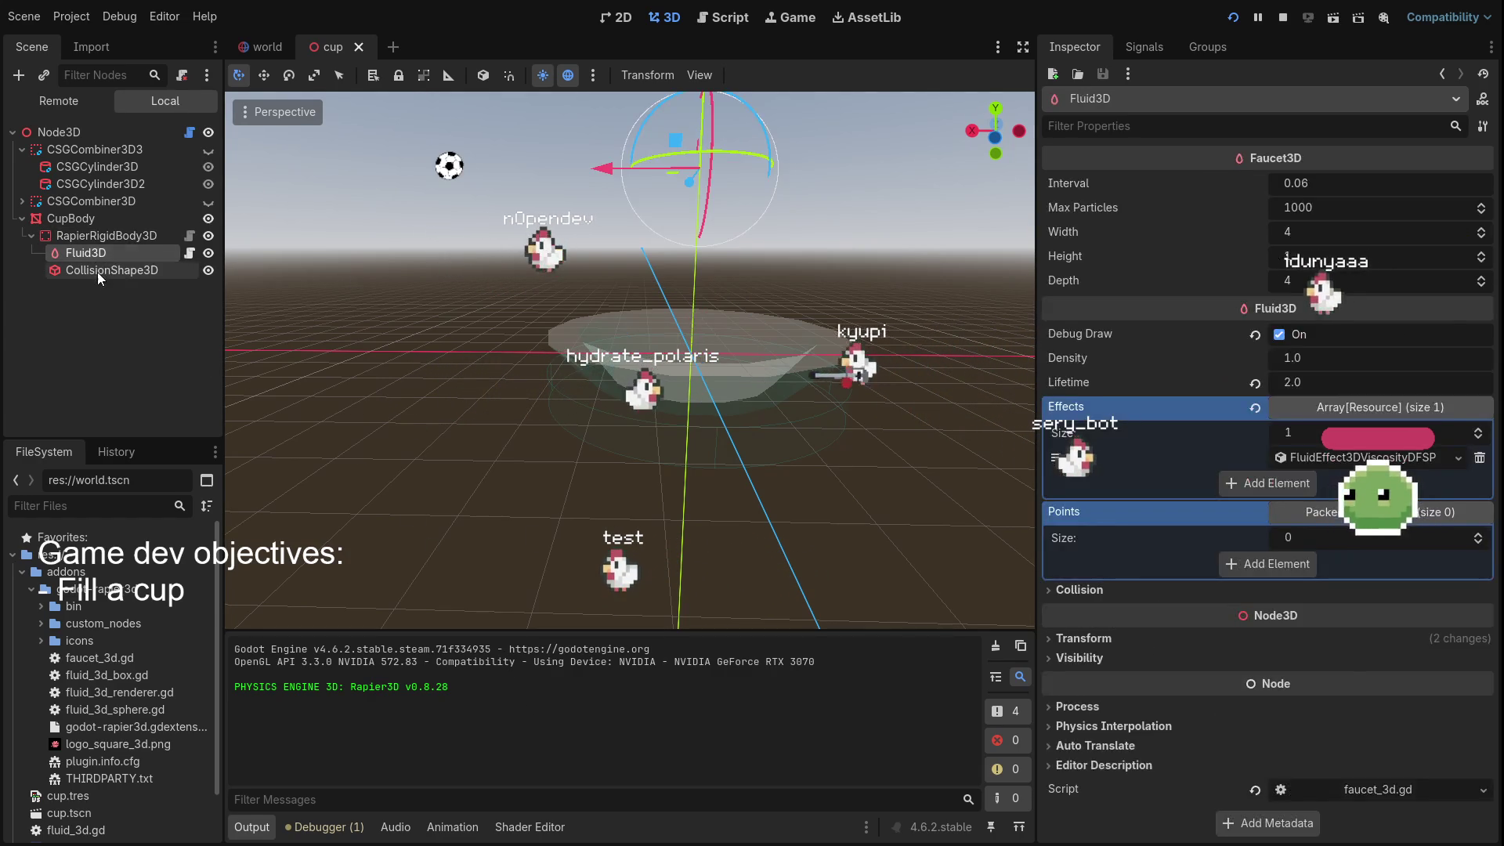
left_click(97, 271)
mouse_move(552, 542)
left_mouse_down()
mouse_move(455, 302)
mouse_move(435, 406)
mouse_move(392, 338)
left_mouse_up()
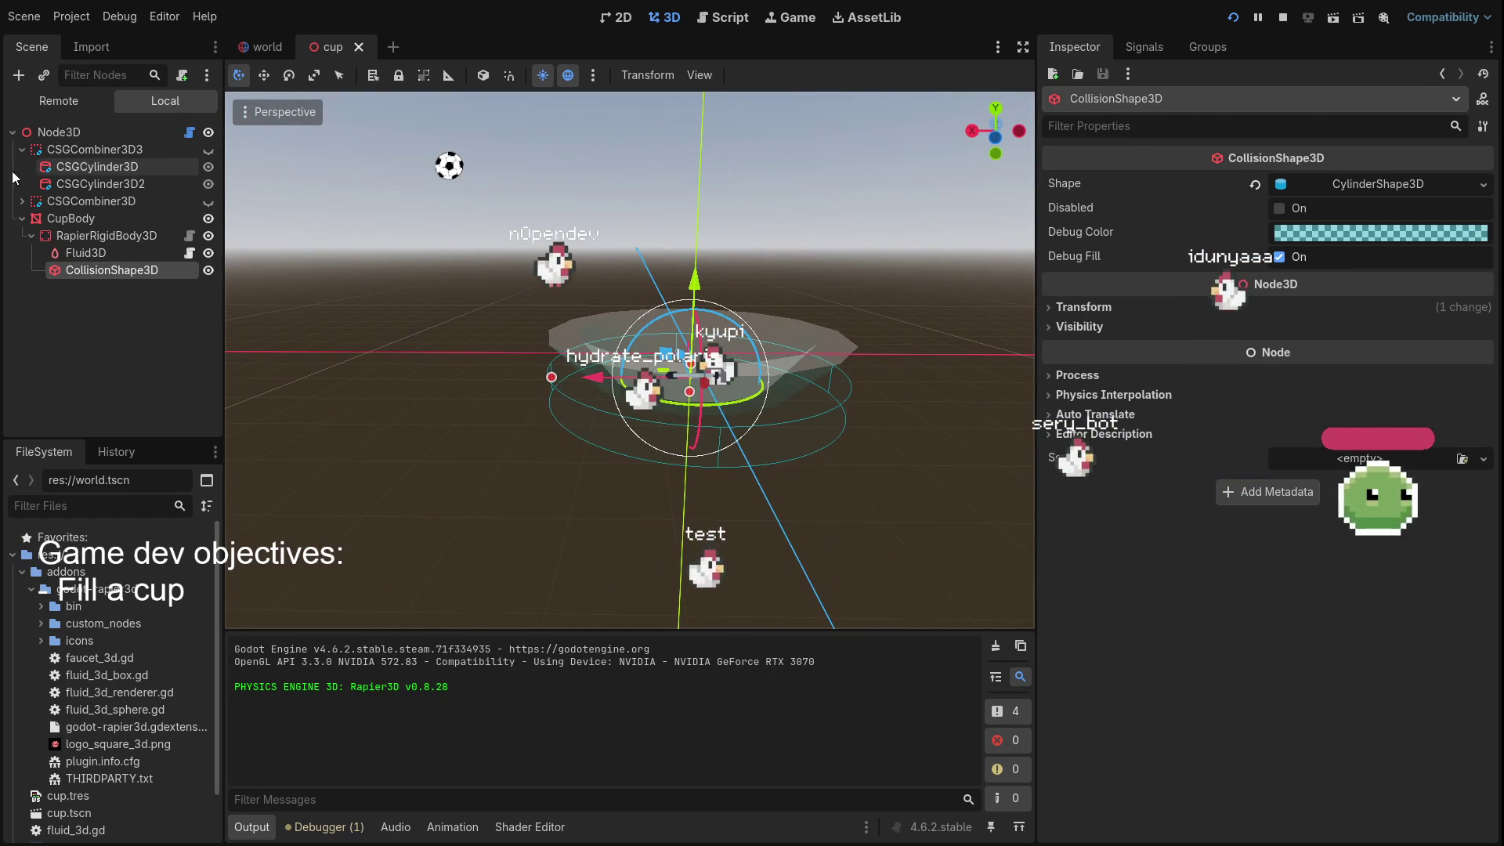
Keep the CSGCombiner3D3 cylinder hidden, show the CSGCombiner3D cup mesh, and select CSGCombiner3D
left_click(108, 199)
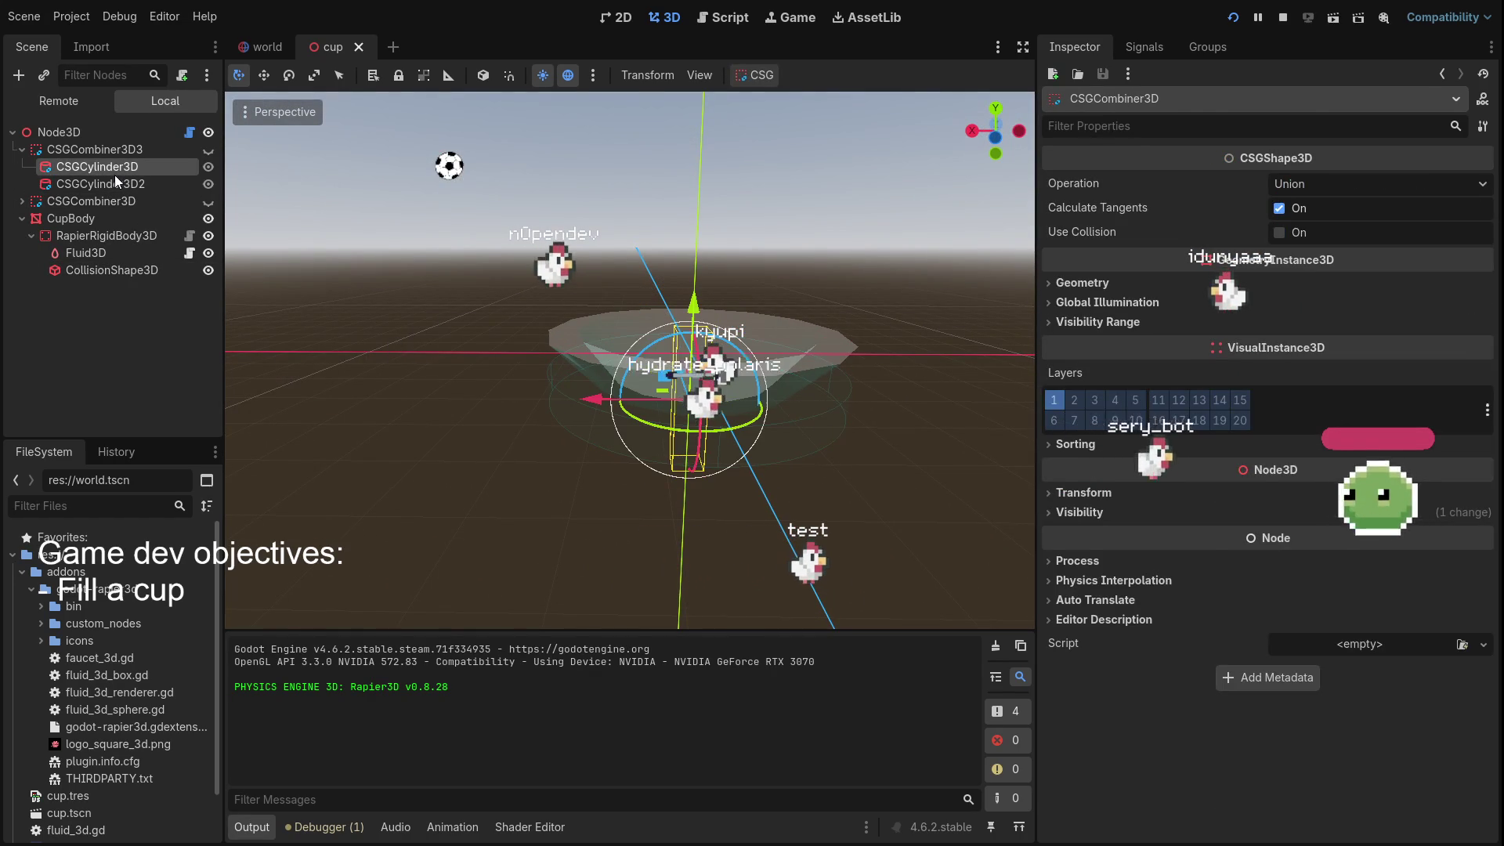
left_click(114, 170)
left_click(213, 152)
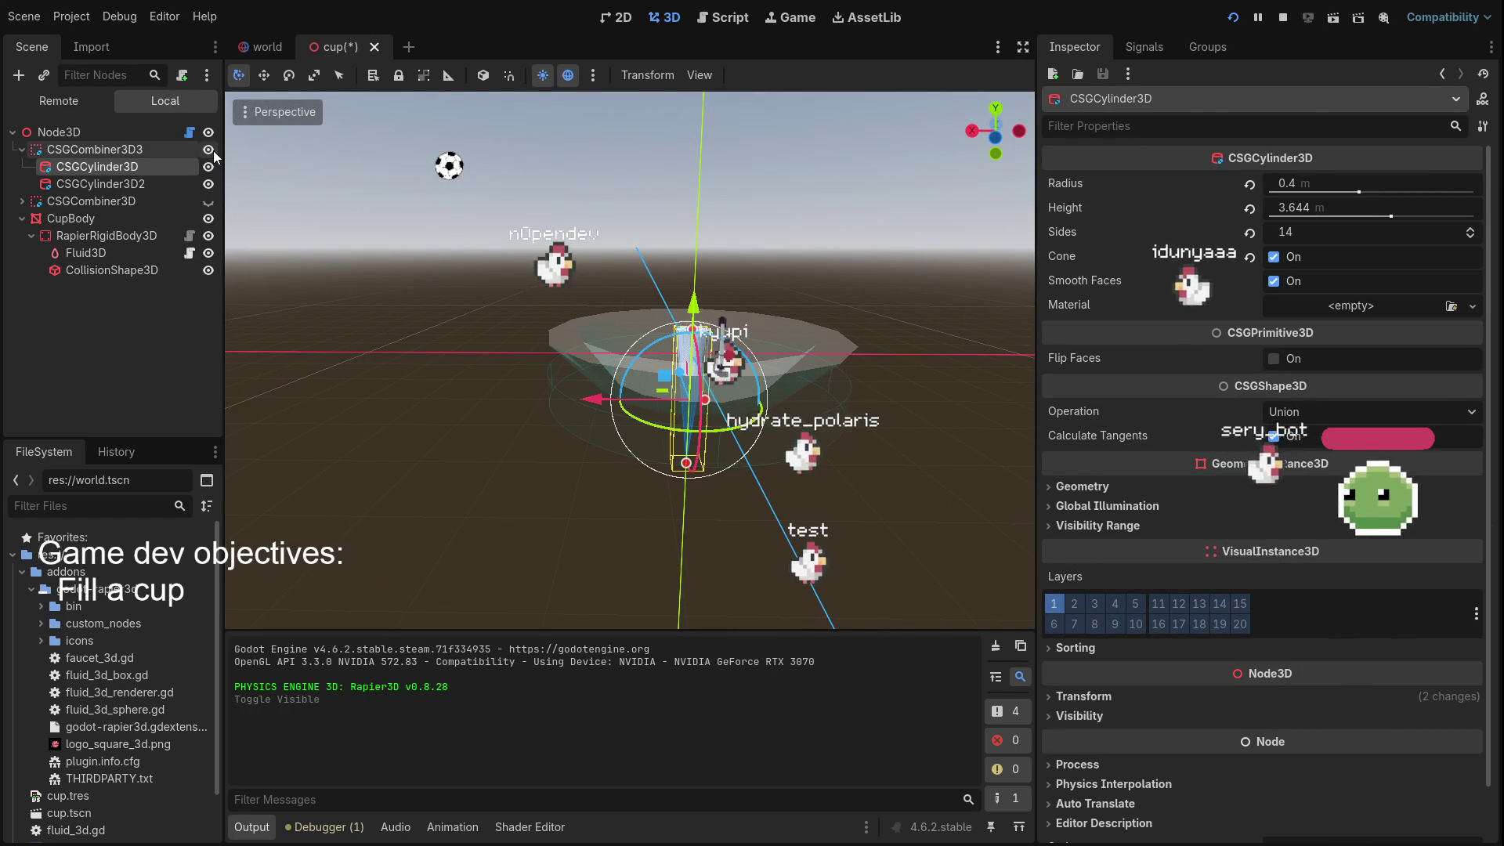
left_click(213, 150)
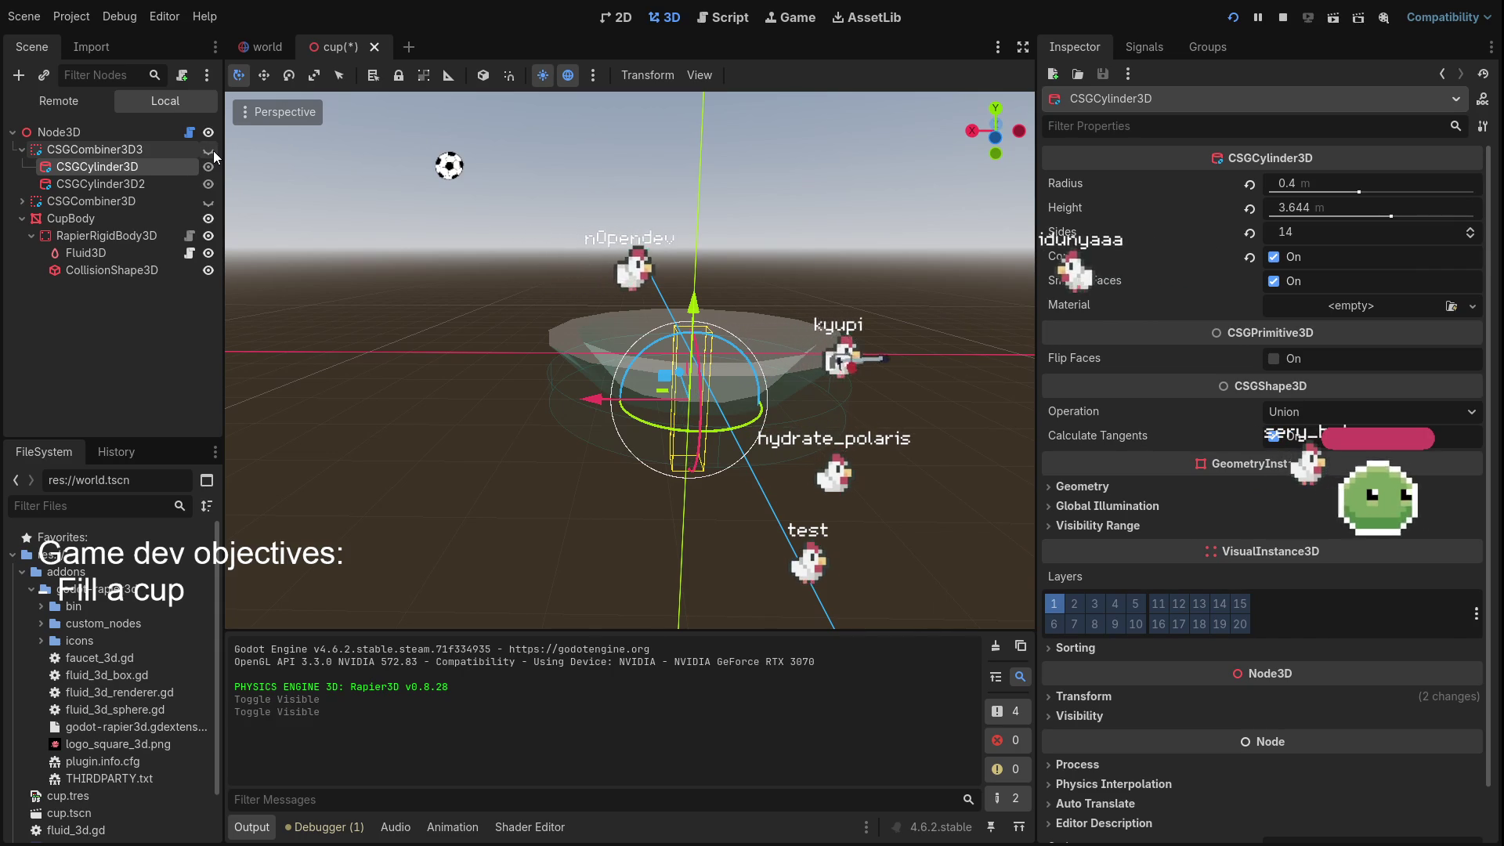
left_click(208, 201)
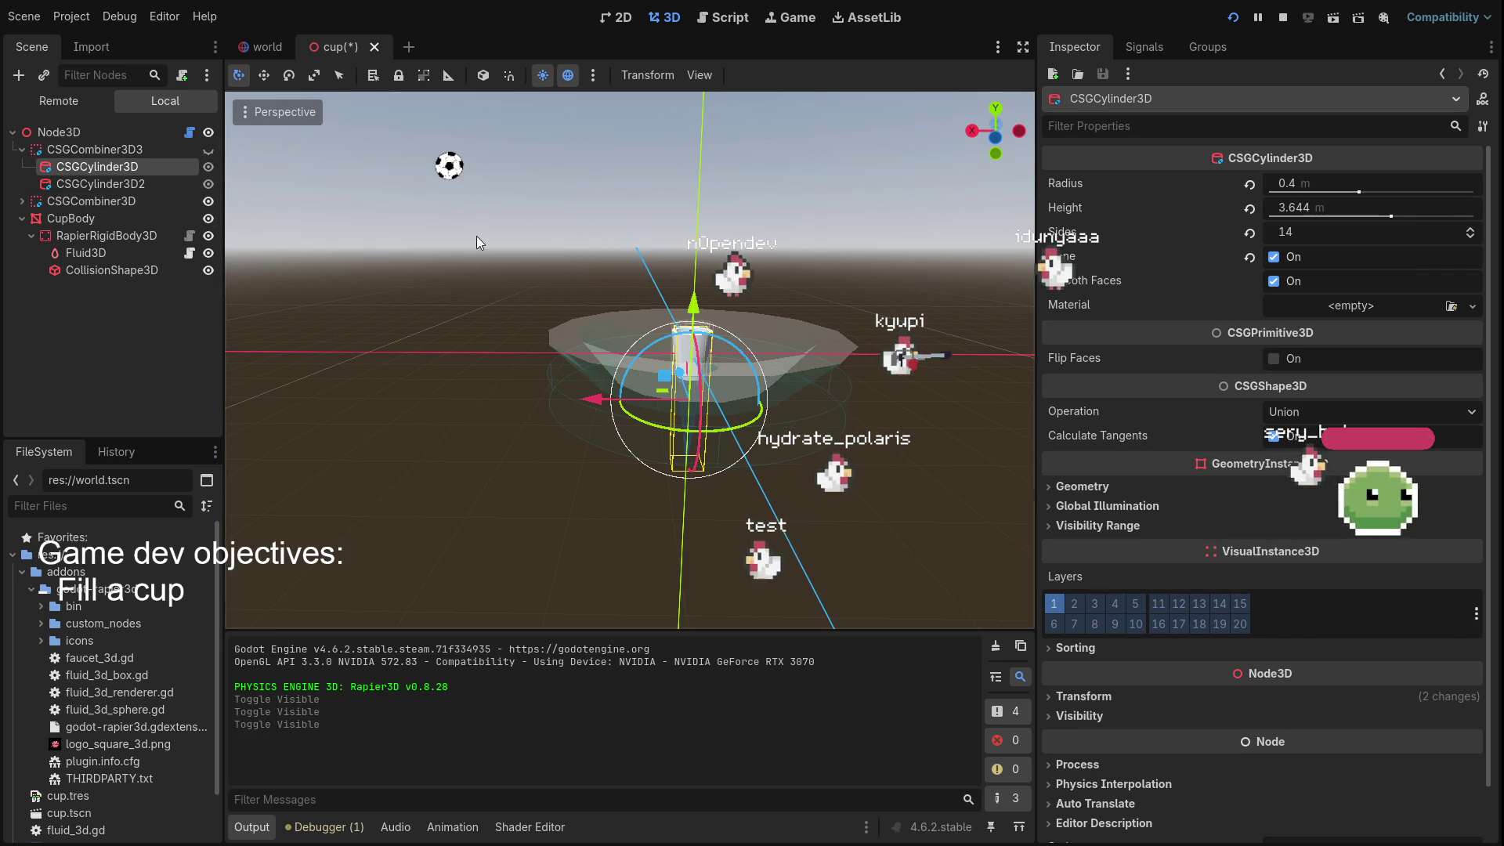
mouse_move(476, 236)
left_mouse_down()
mouse_move(467, 369)
mouse_move(998, 421)
mouse_move(260, 251)
mouse_move(996, 330)
mouse_move(397, 298)
left_mouse_up()
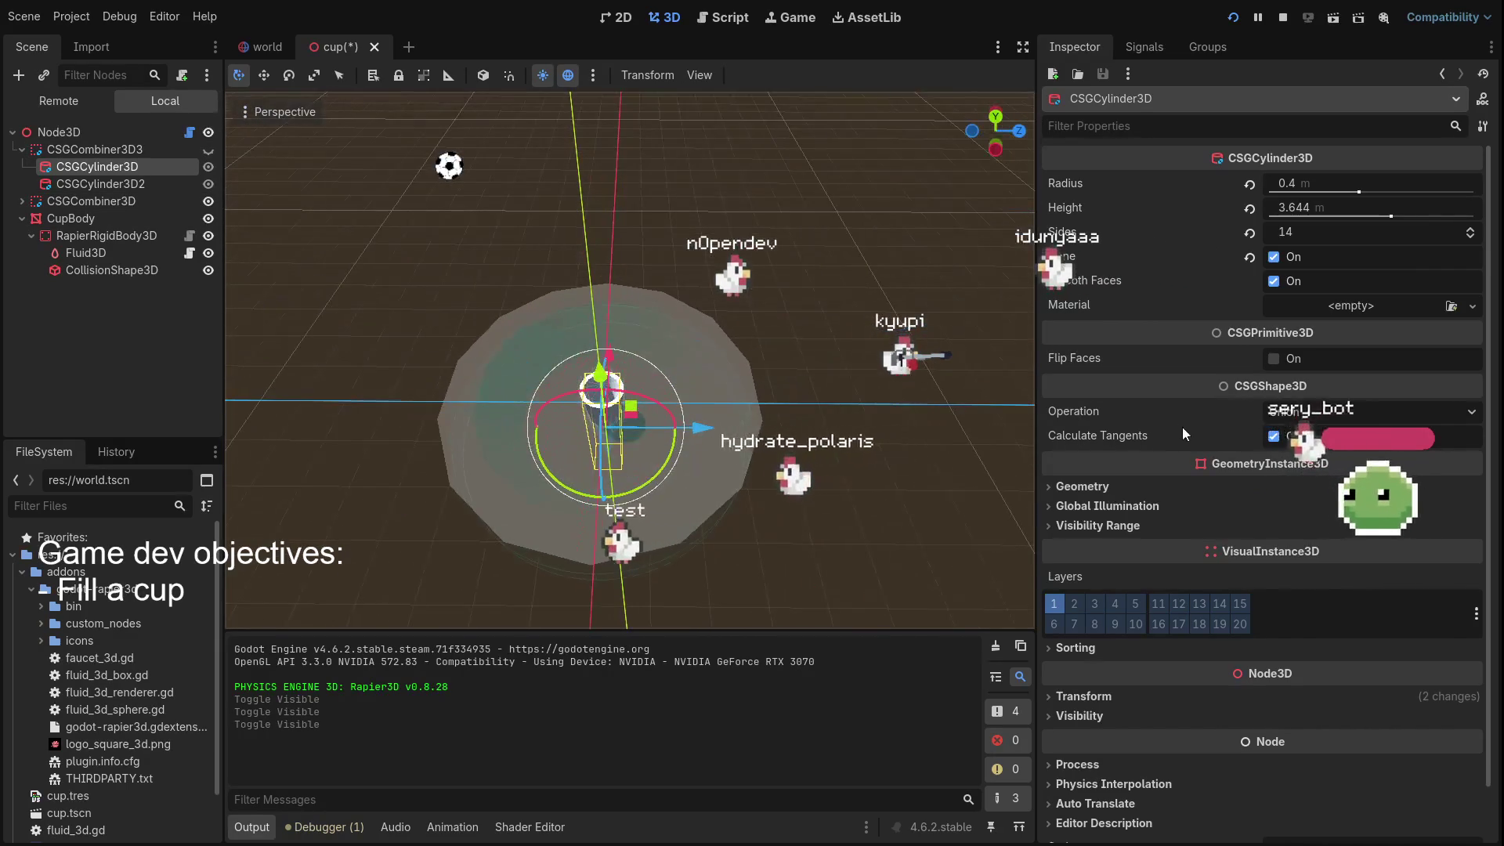
left_click(88, 204)
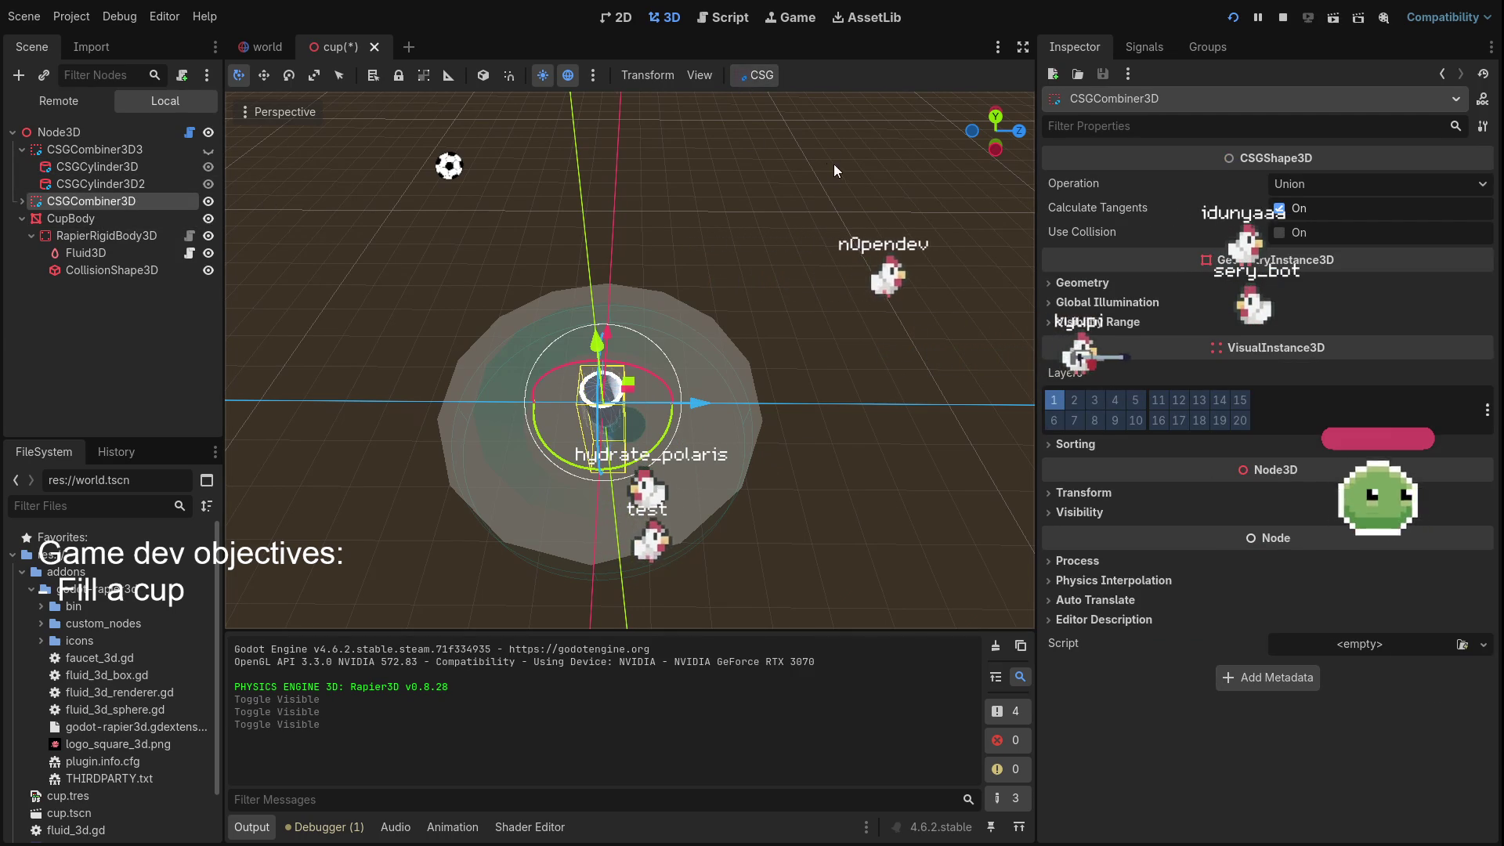
Bake a collision shape from the cup's CSG geometry and move it under RapierRigidBody3D
left_click(806, 126)
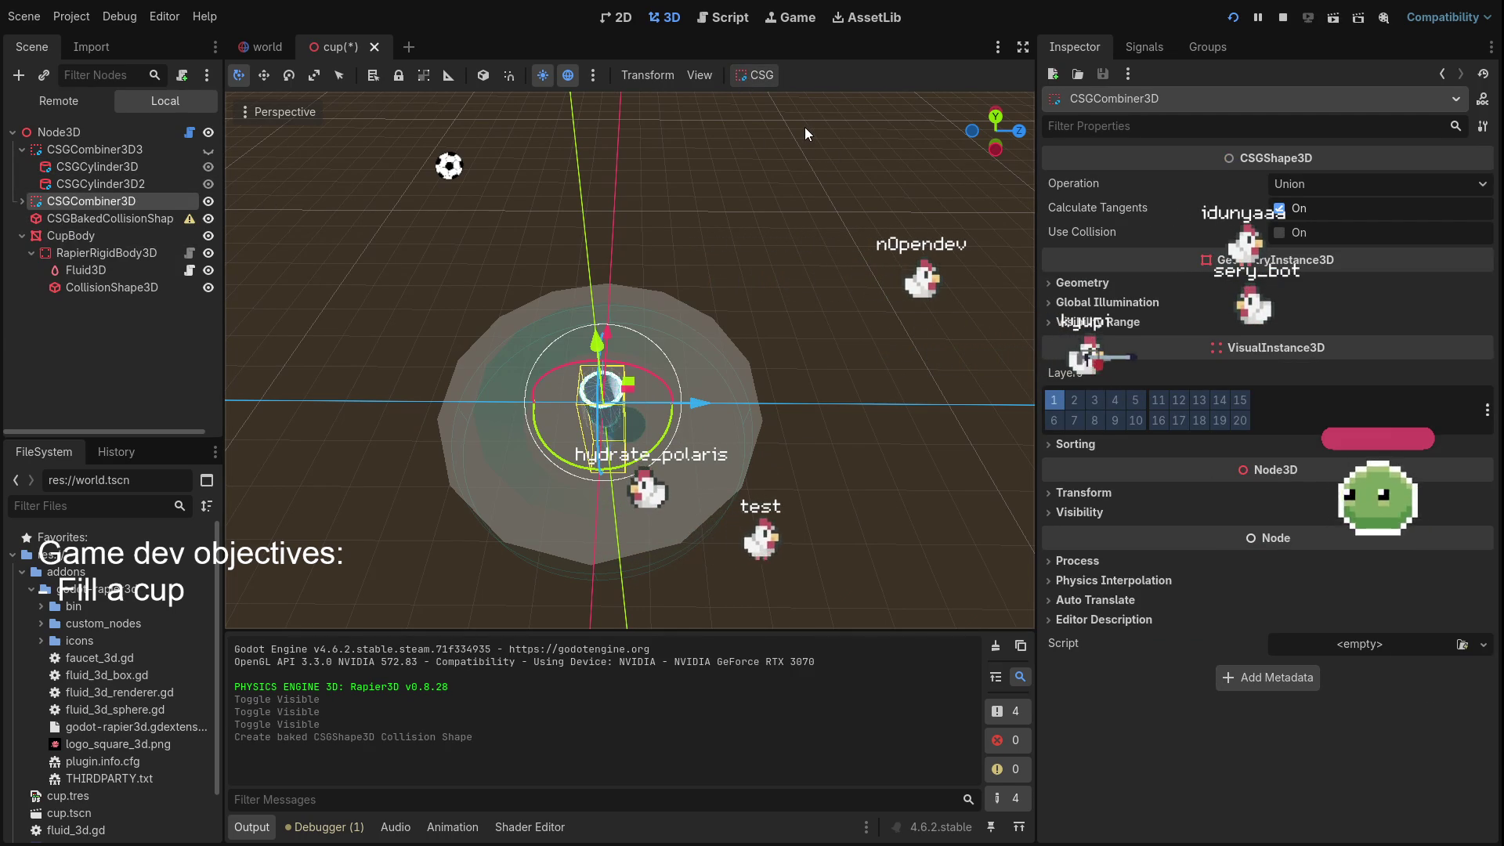
mouse_move(79, 218)
left_mouse_down()
mouse_move(88, 270)
mouse_move(88, 253)
mouse_move(141, 298)
left_mouse_up()
left_click(102, 253)
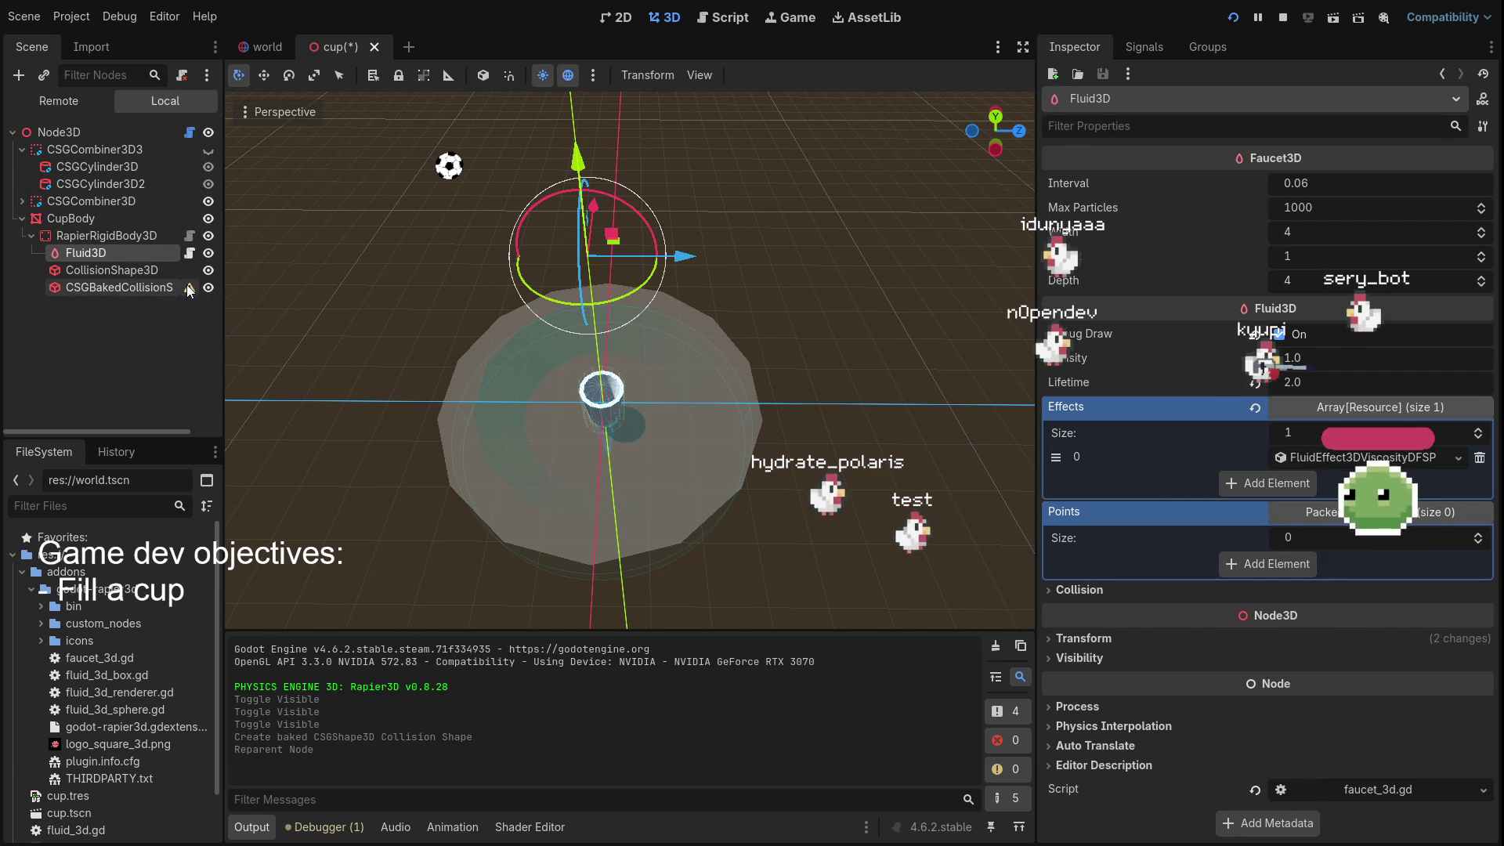
left_click(110, 289)
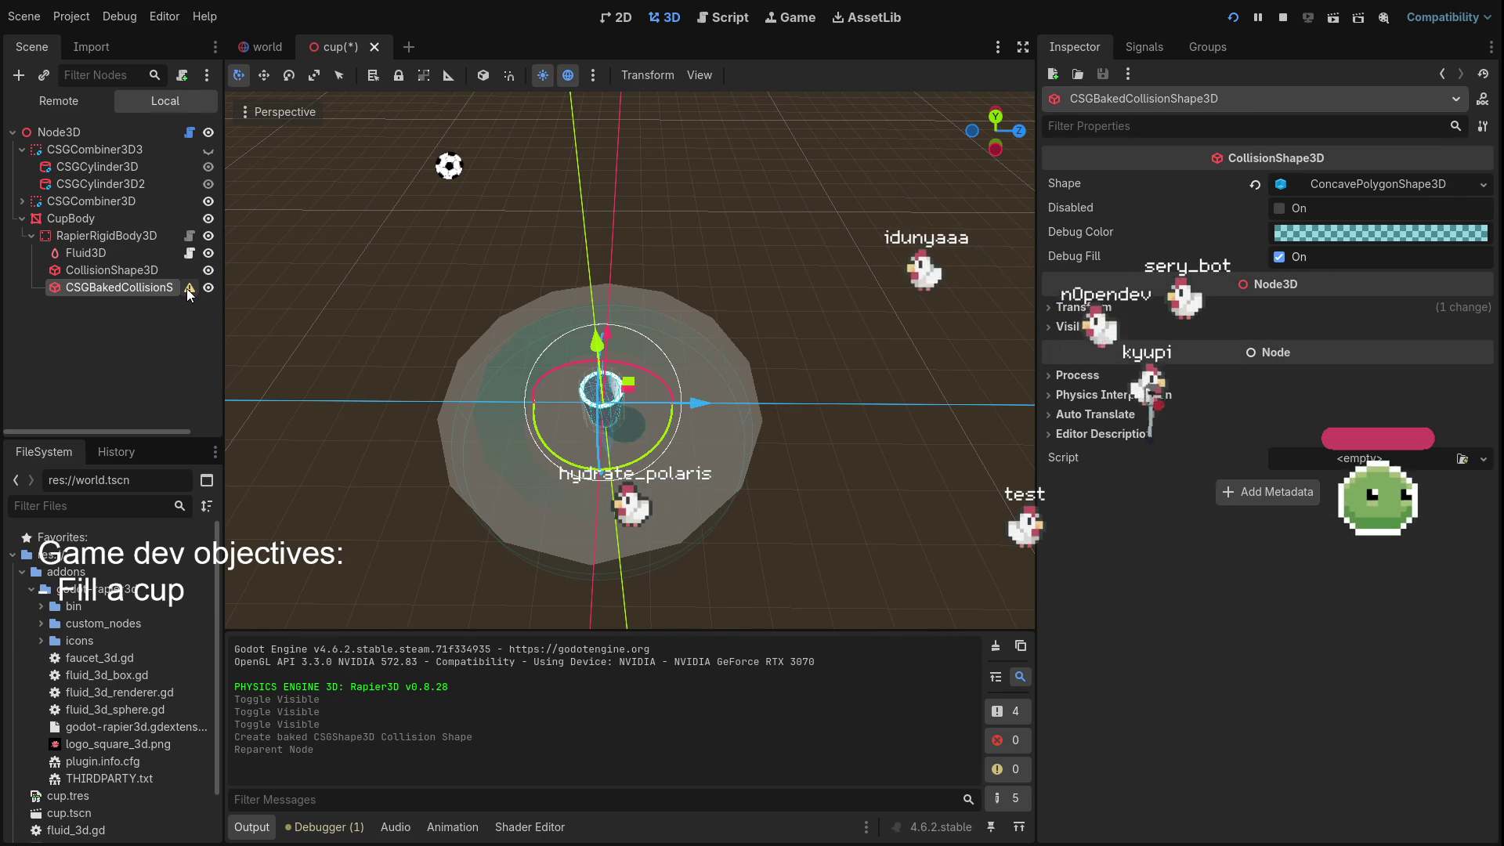
left_click(89, 251)
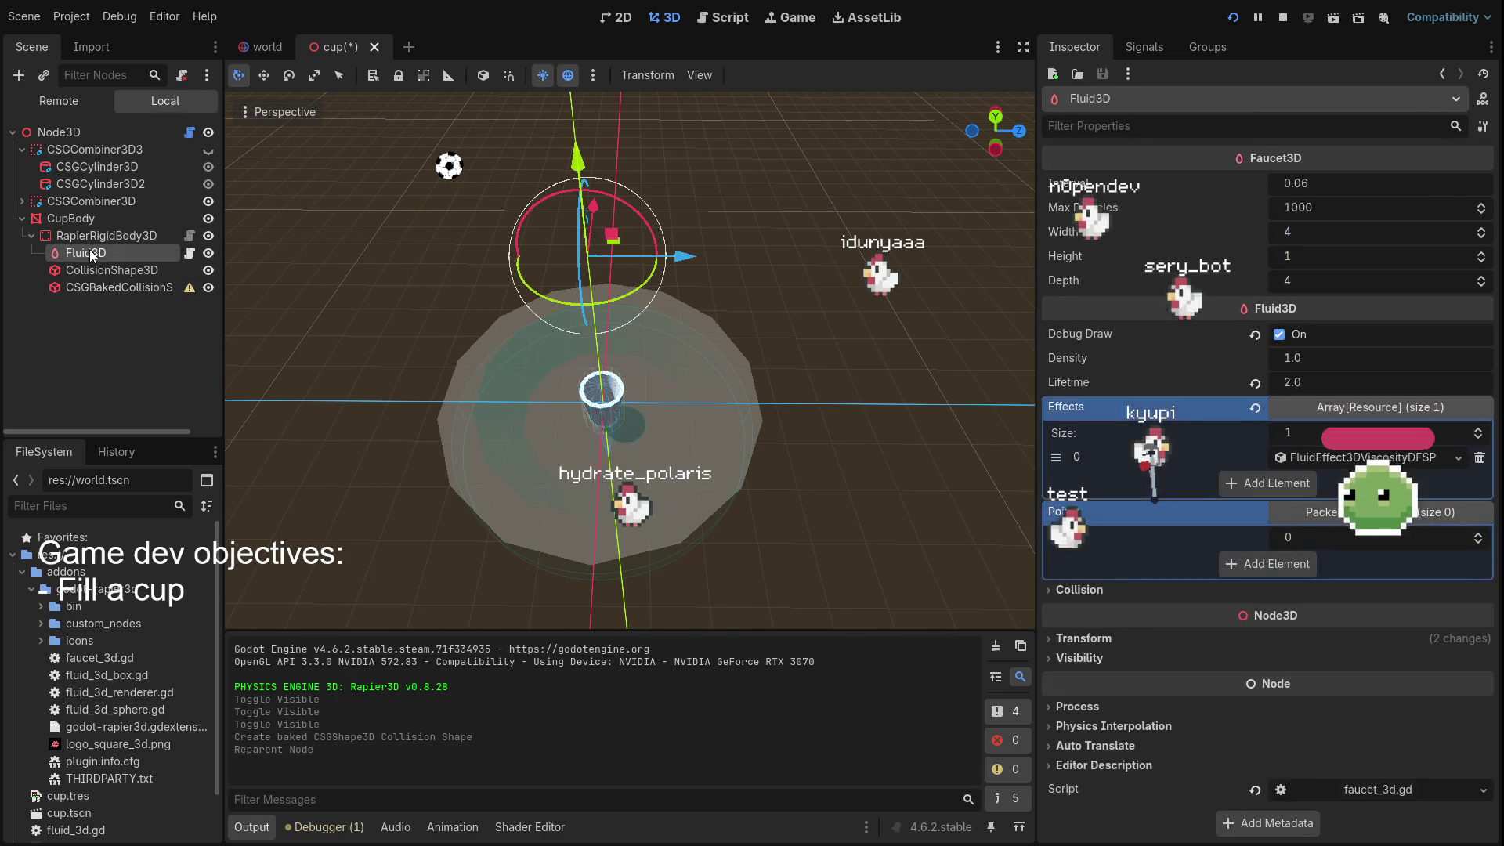
Delete the old cylinder CollisionShape3D, leaving only the baked shape under RapierRigidBody3D
left_click(102, 270)
left_click(119, 289)
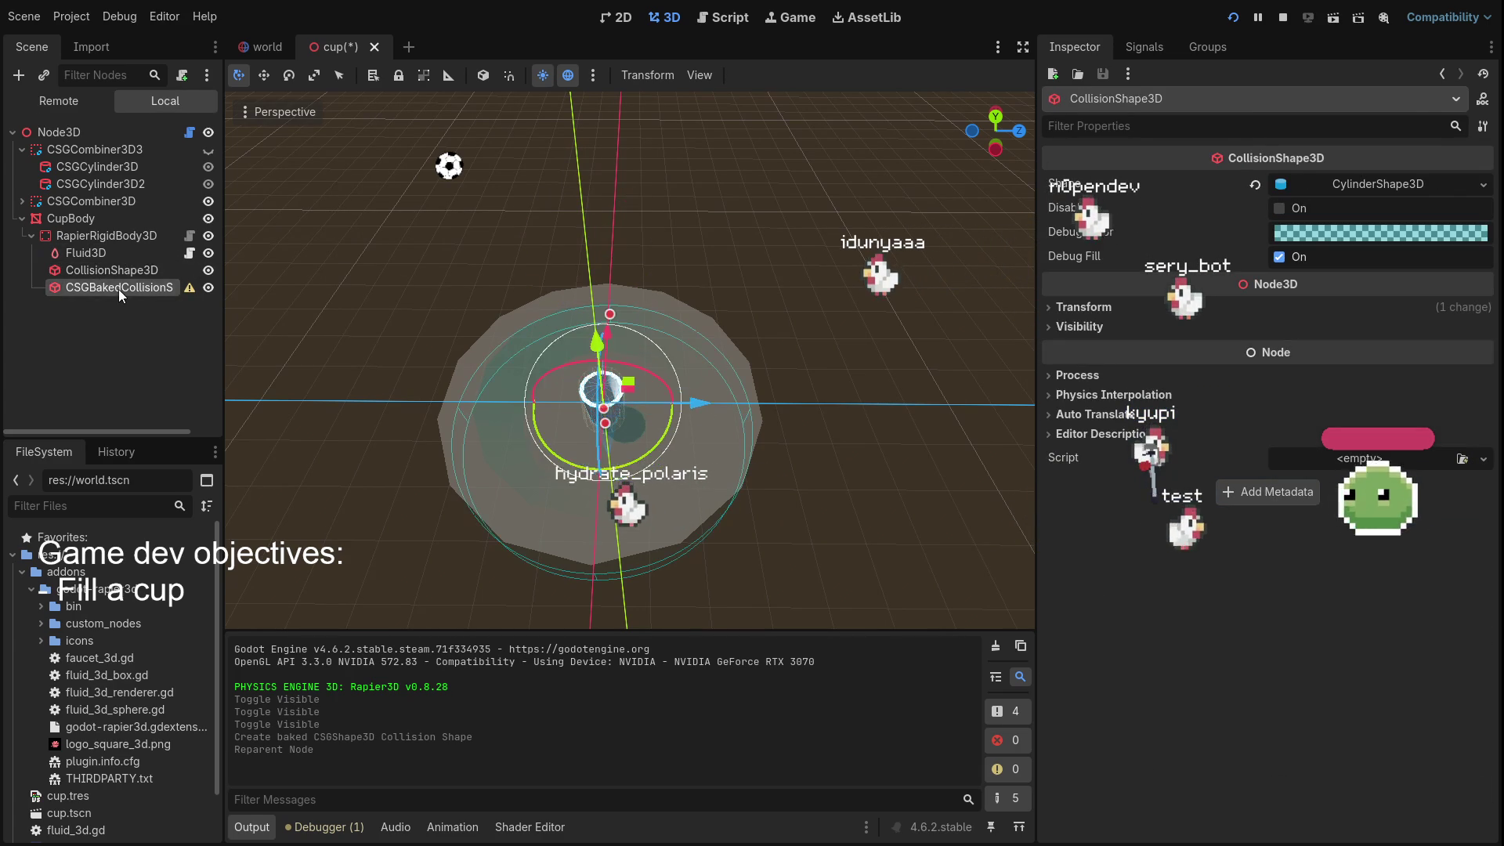
left_click(108, 269)
left_click(106, 274)
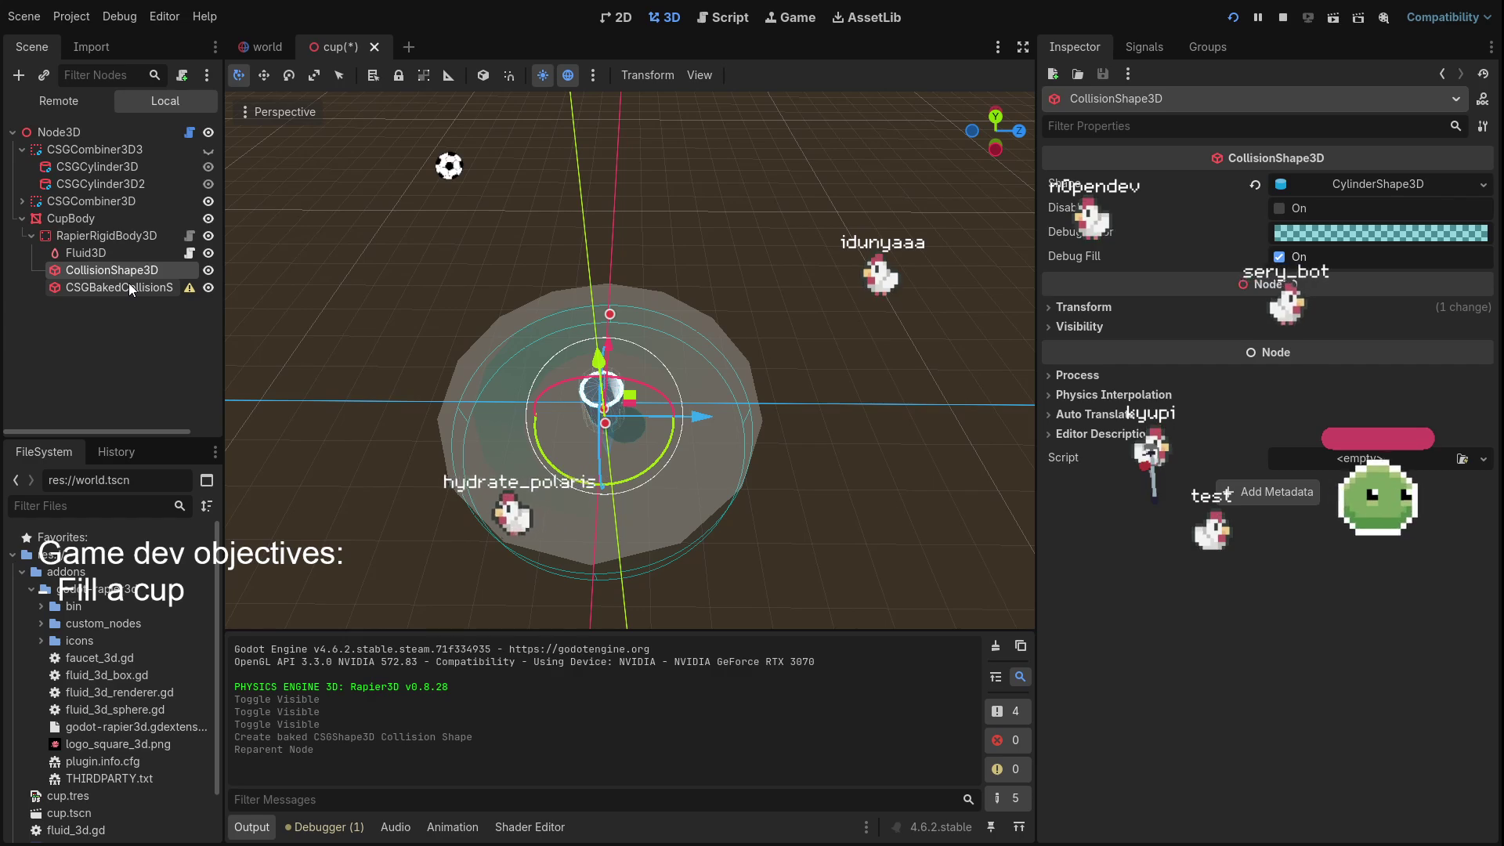
key("Delete")
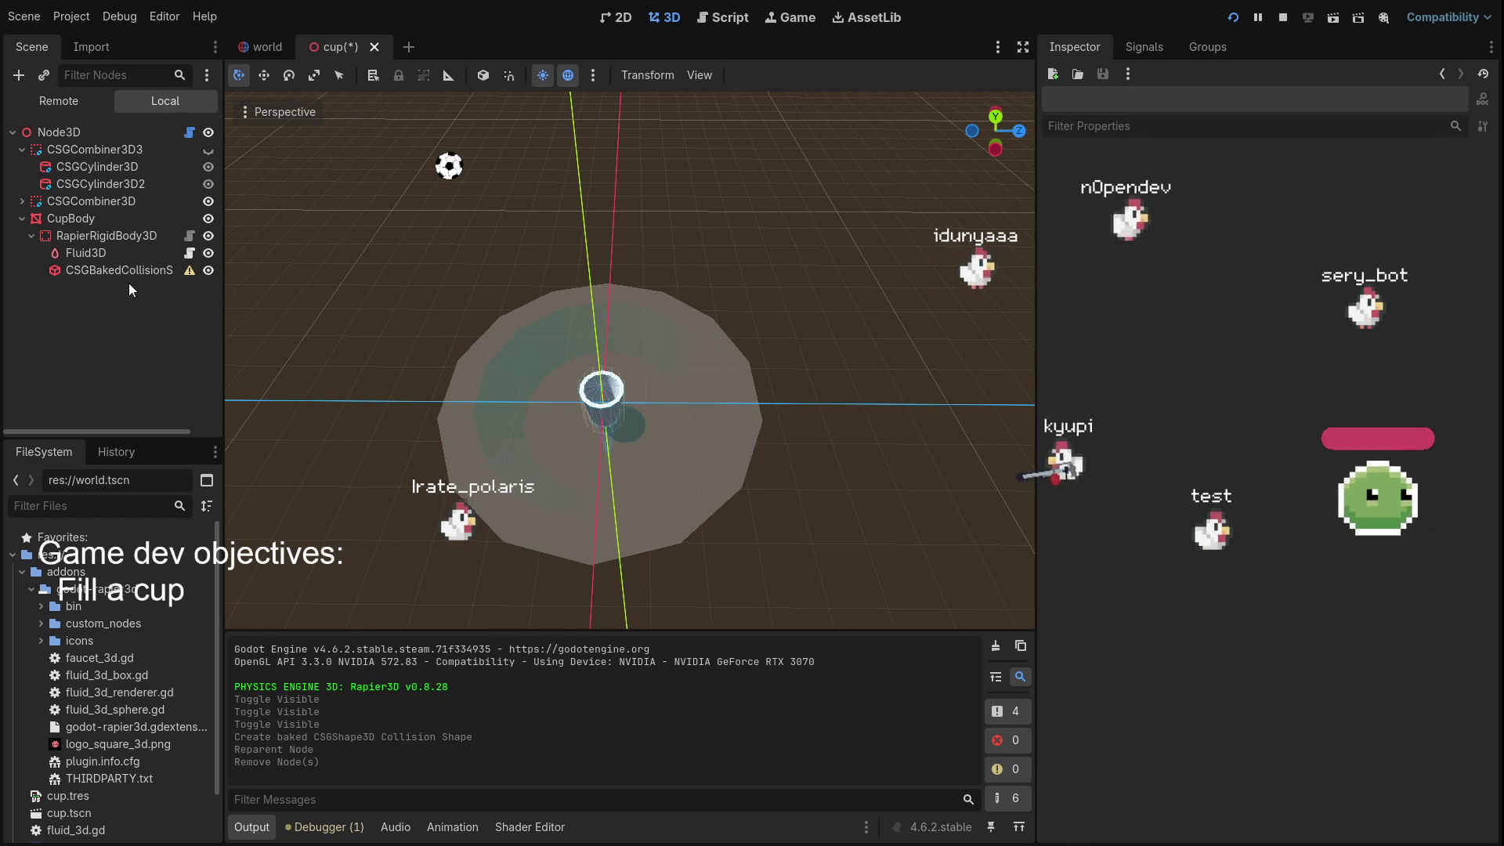
left_click(101, 273)
left_click(86, 233)
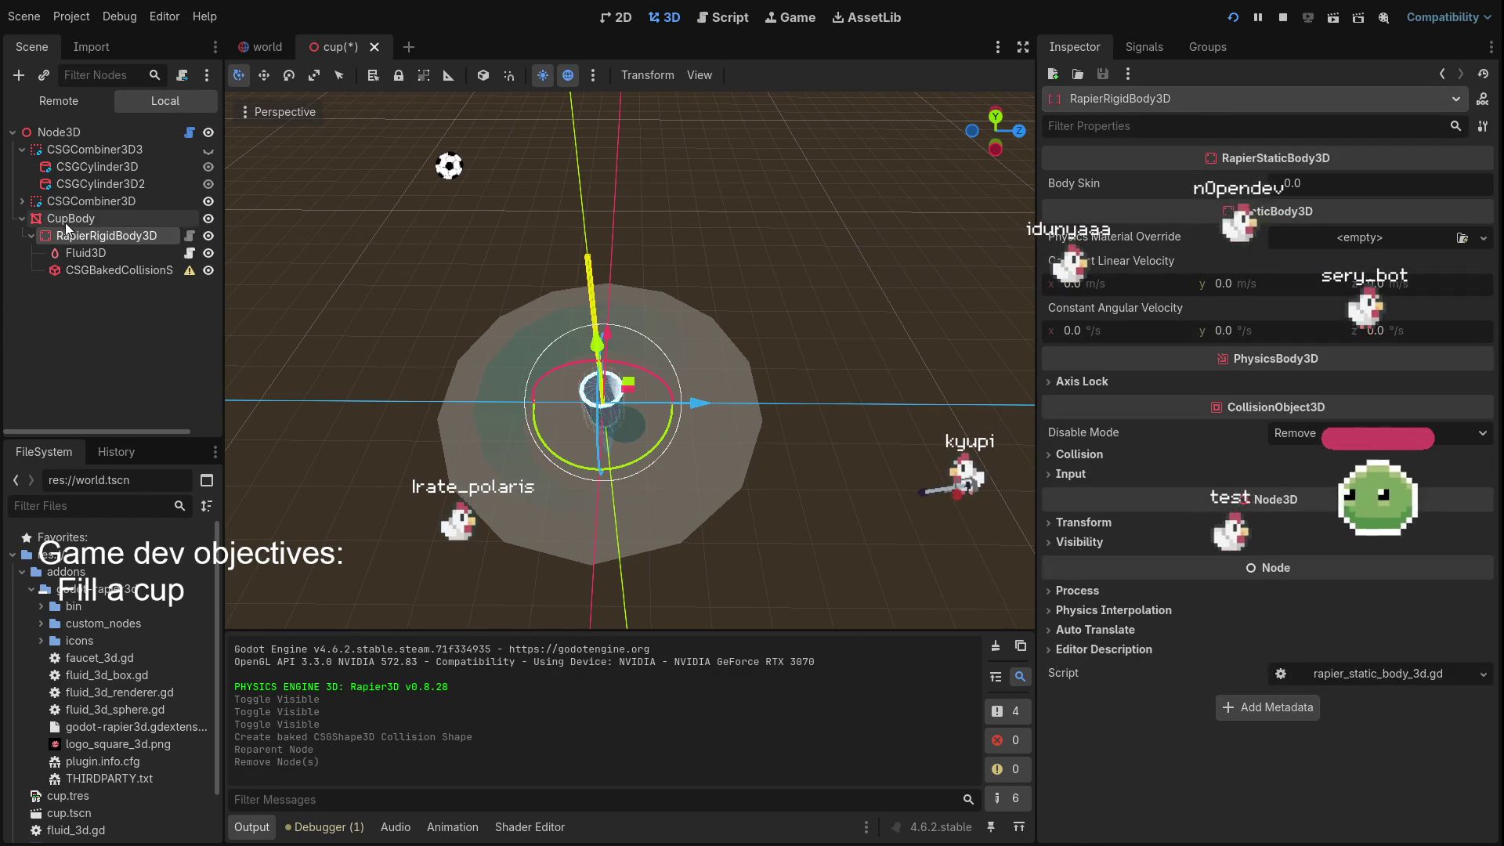
left_click(63, 223)
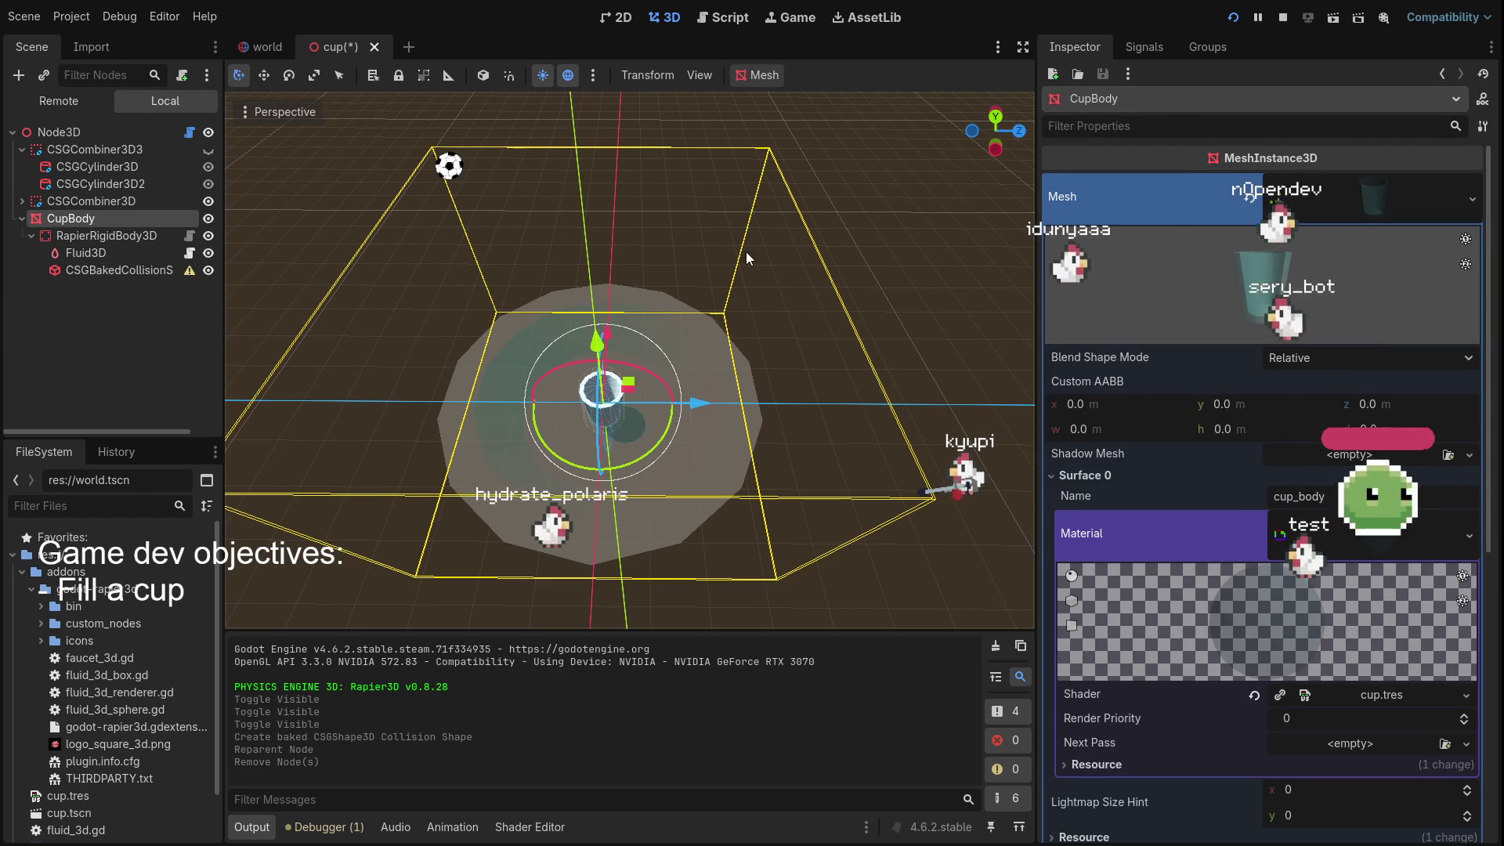
Enter 6 for CupBody's x and y scale, giving a scale of 41.724, 6.0, 41.724
scroll(1141, 195, "down", 5)
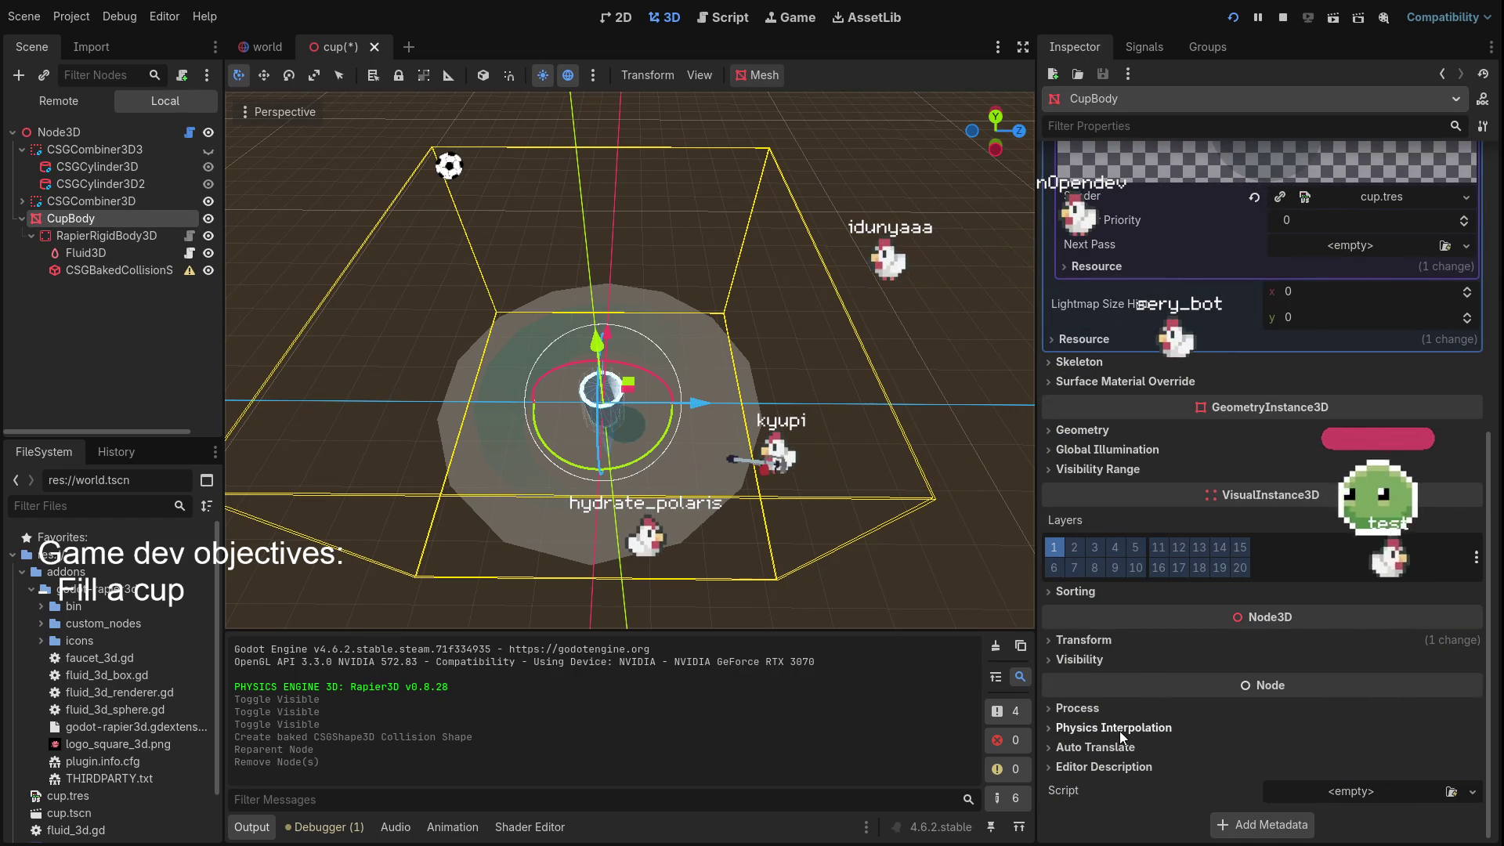
left_click(1087, 641)
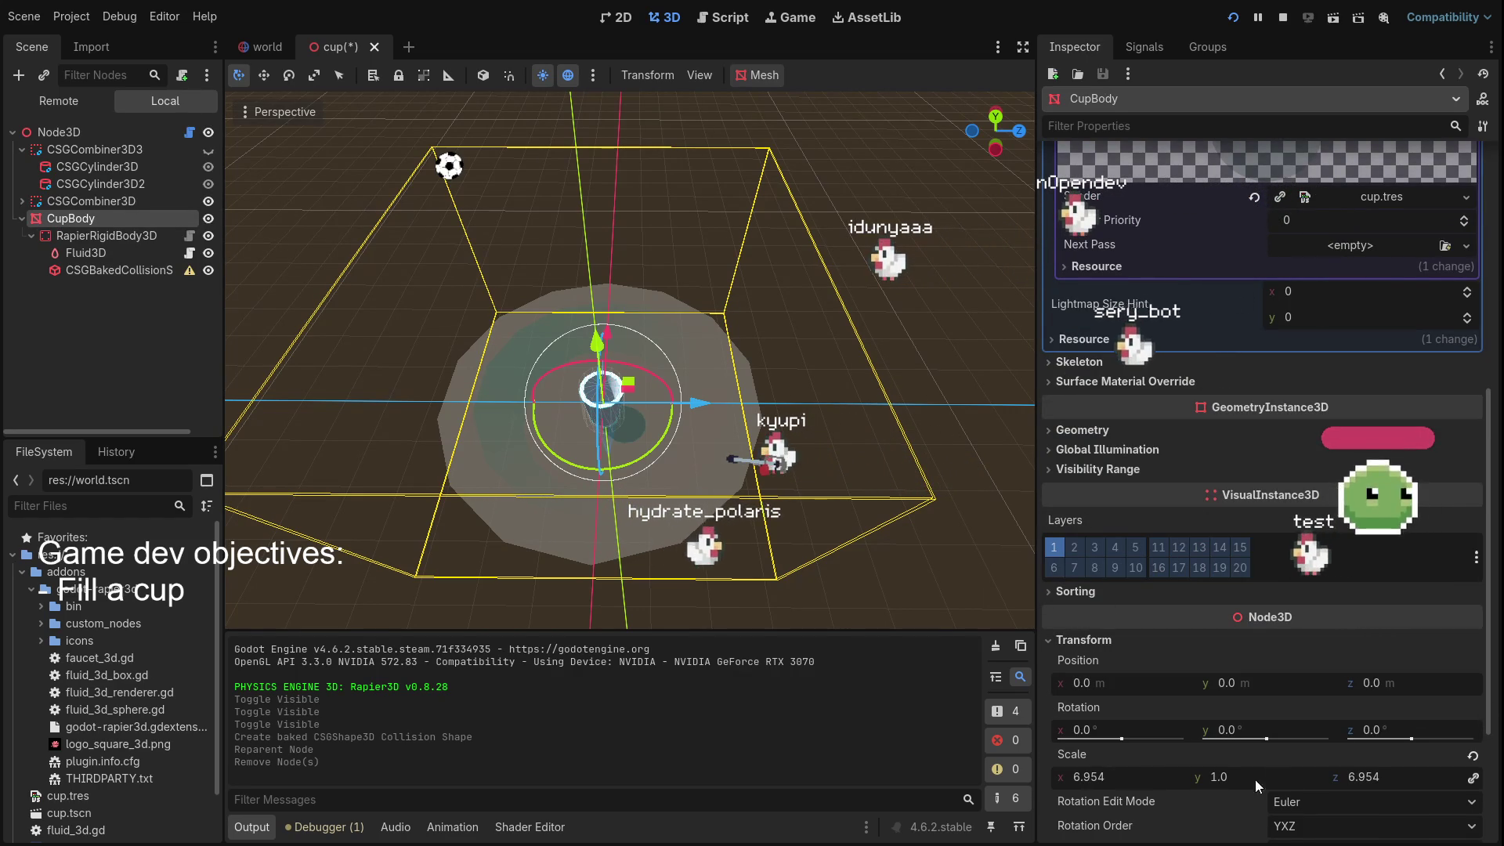
left_click(1139, 774)
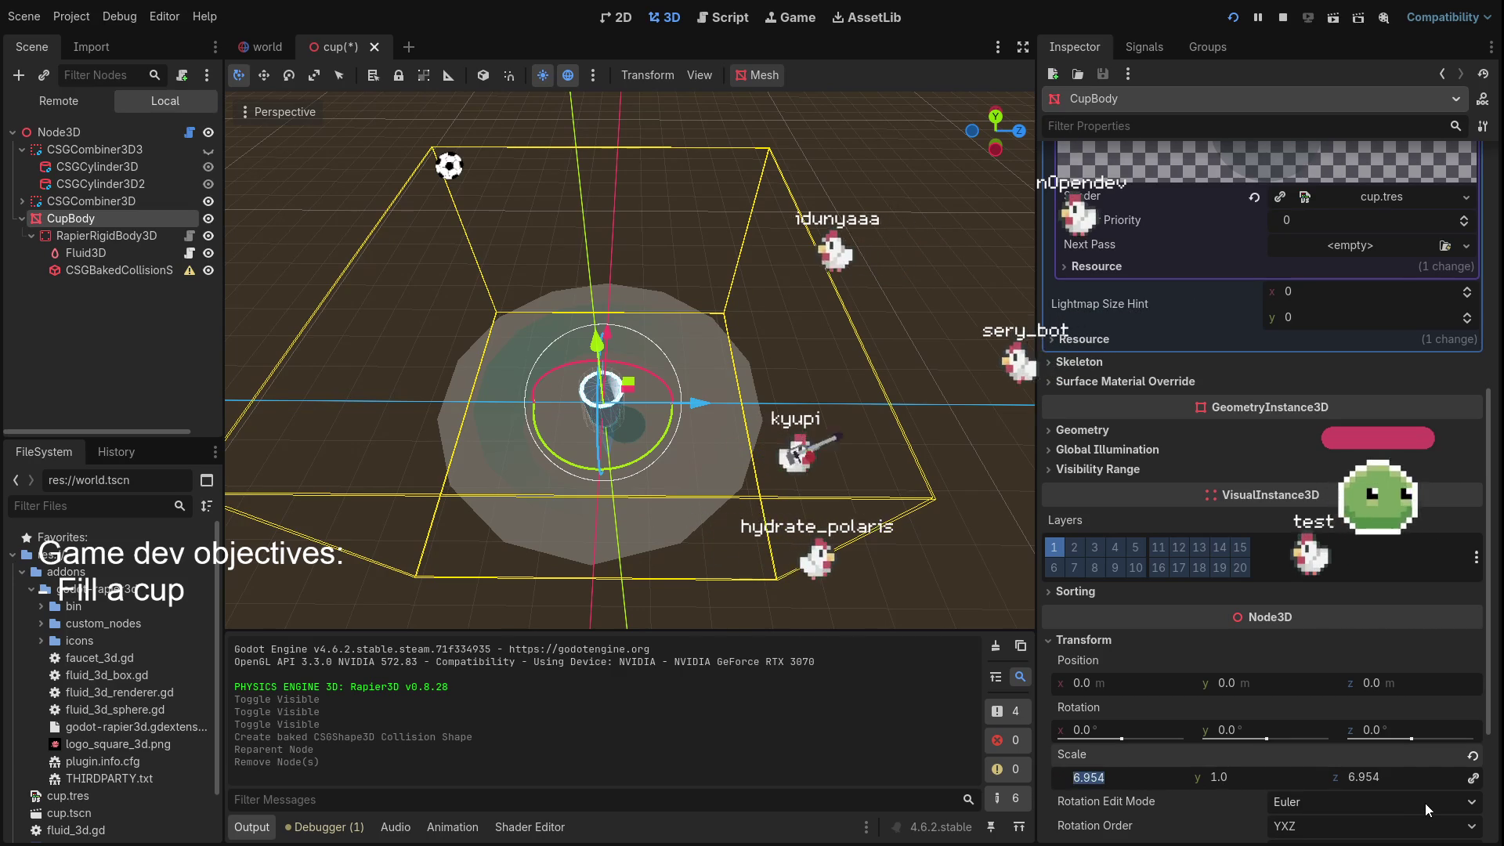
type("6")
key("Tab")
type("6")
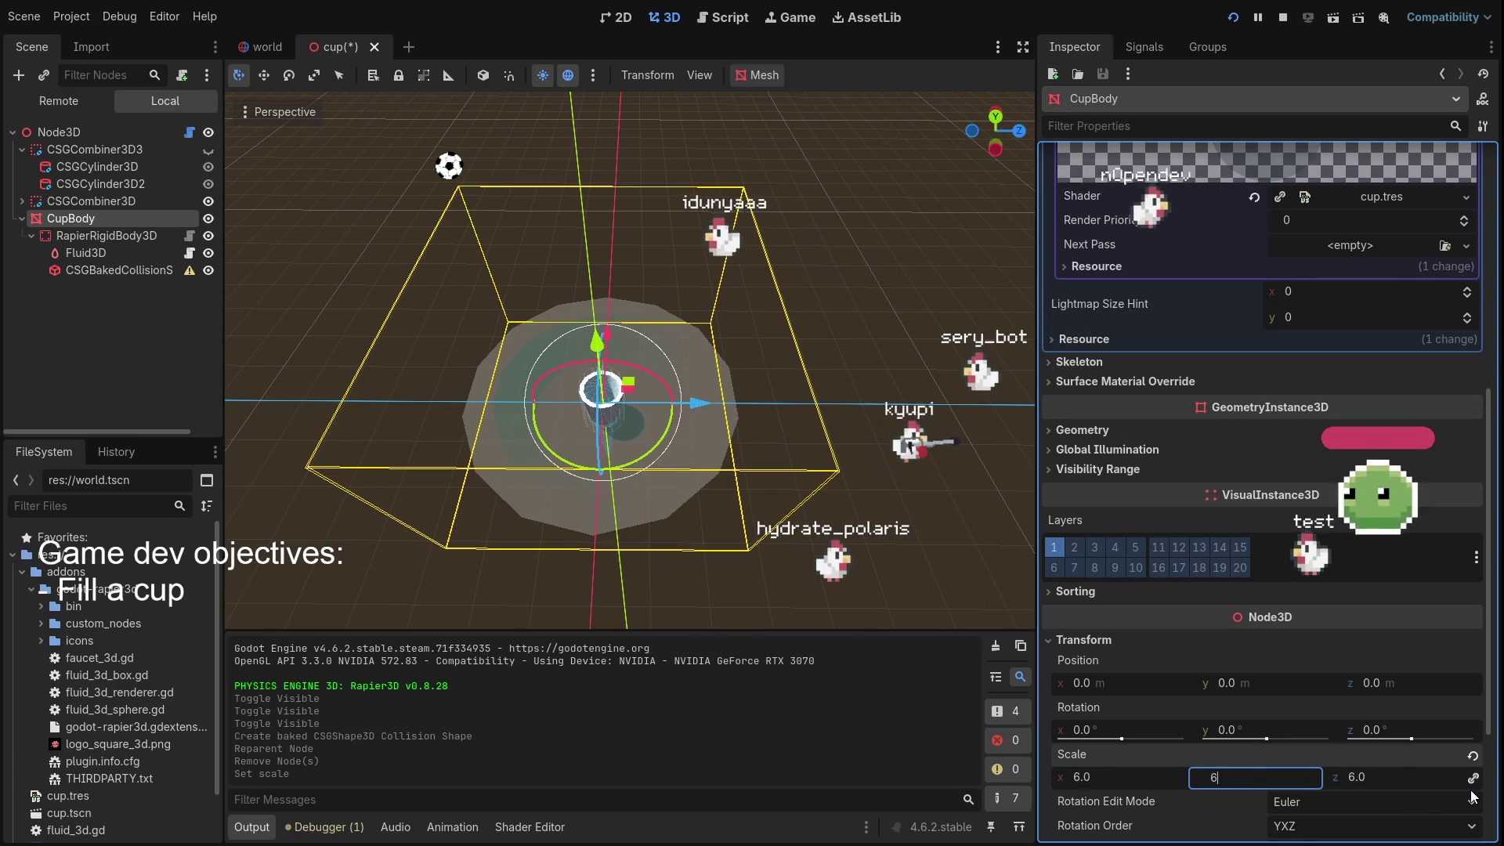
key("Return")
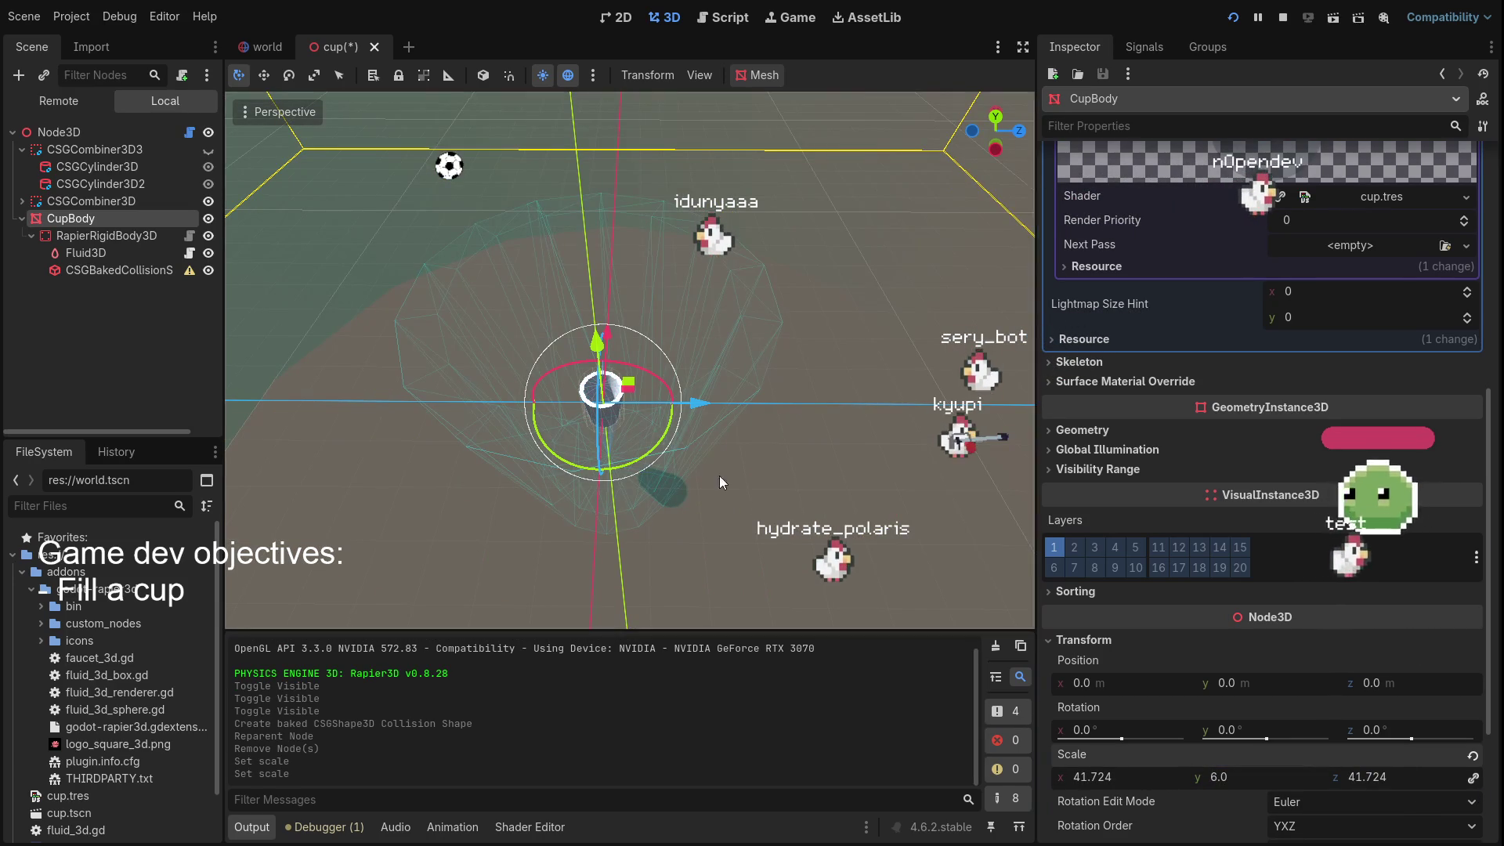
scroll(583, 353, "down", 5)
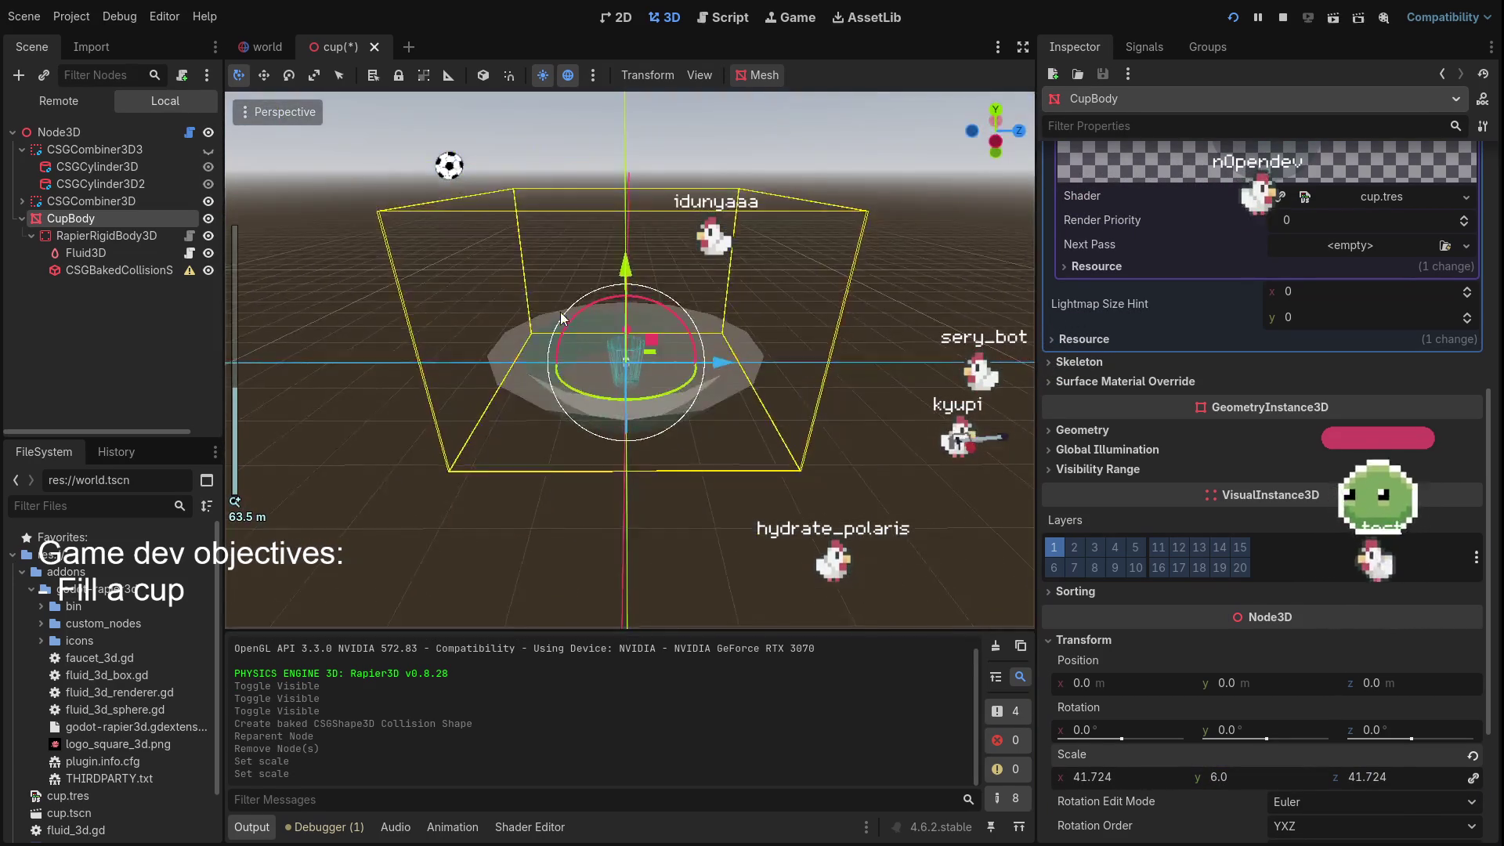
scroll(590, 338, "up", 5)
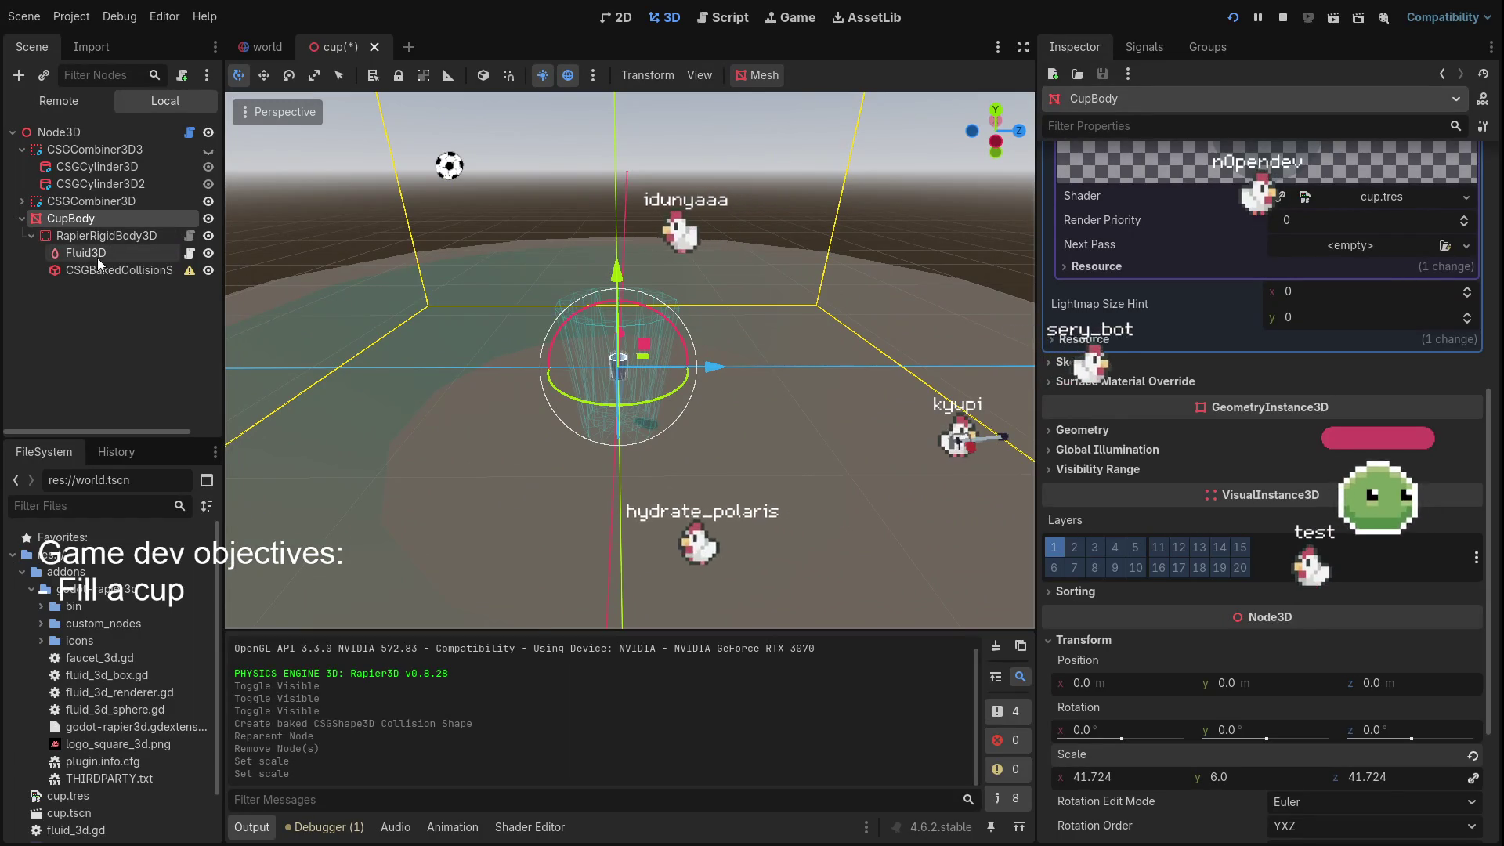
Set the baked collision shape's x scale to 1.0 (y stays 6.944) and rerun the game
left_click(100, 268)
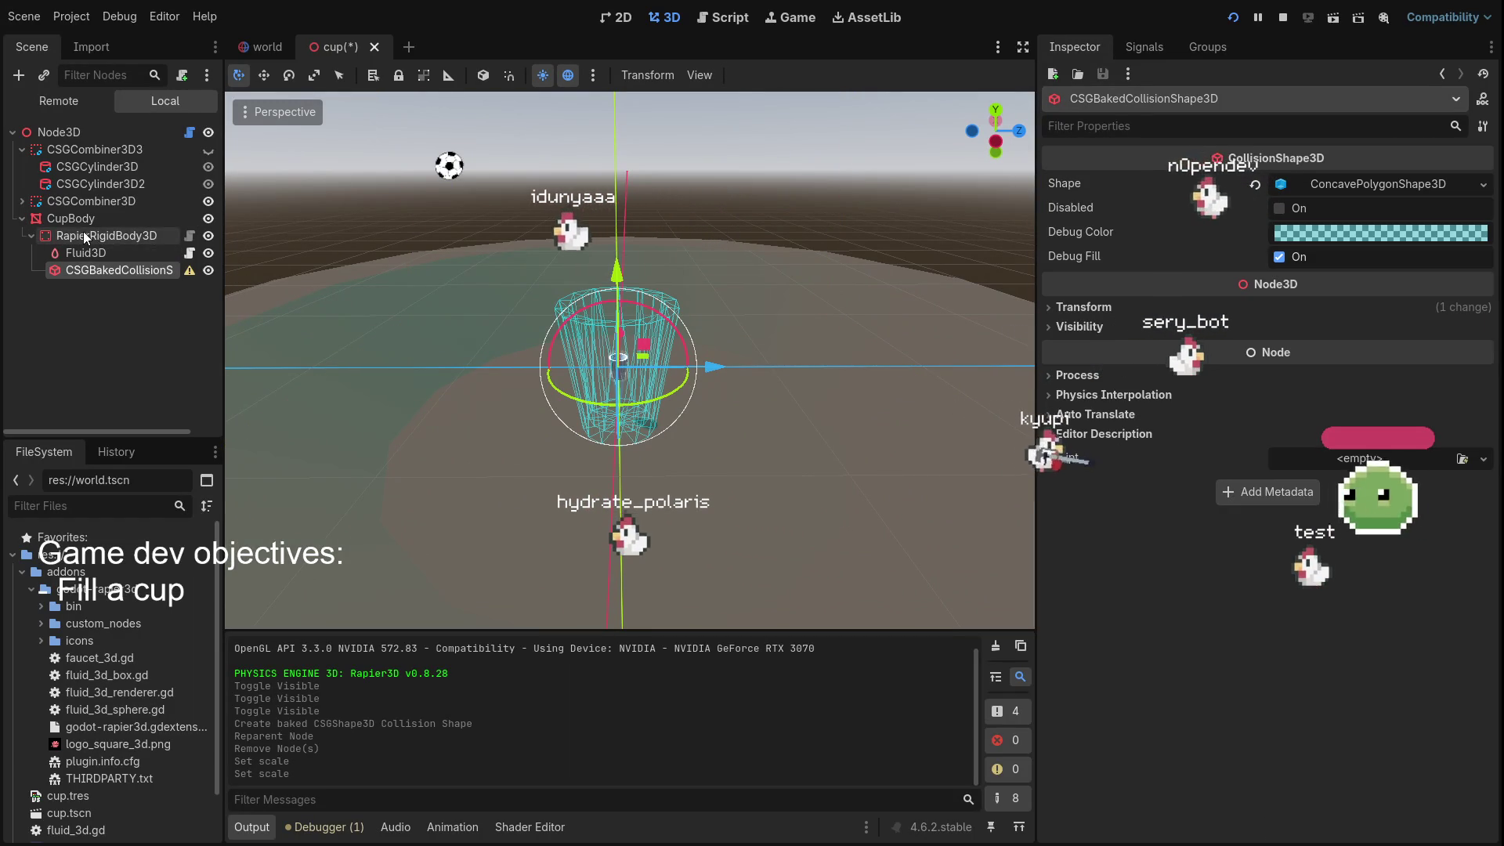
left_click(78, 219)
left_click(83, 266)
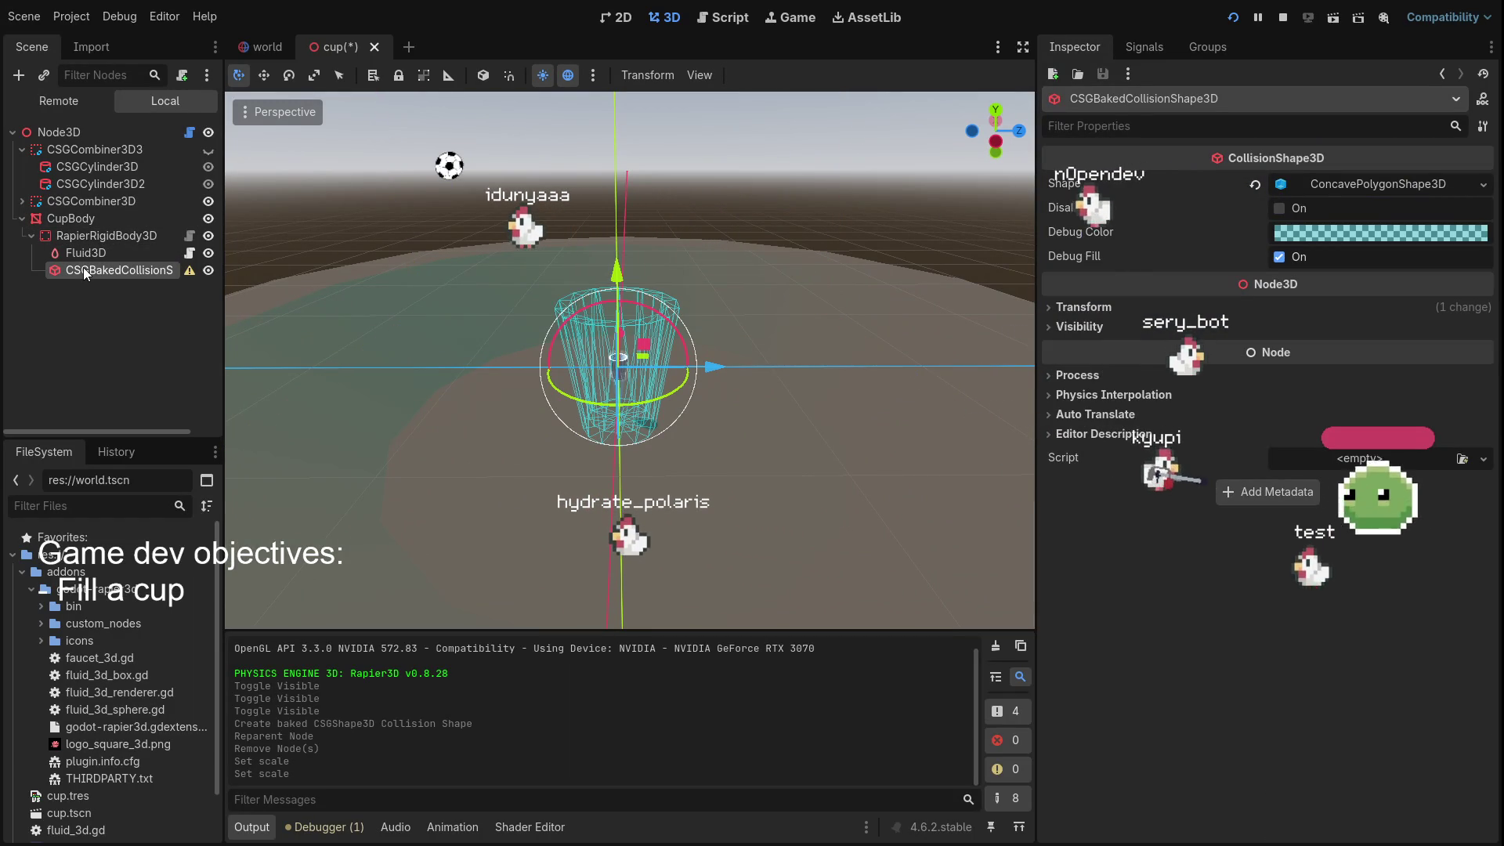
left_click(1076, 304)
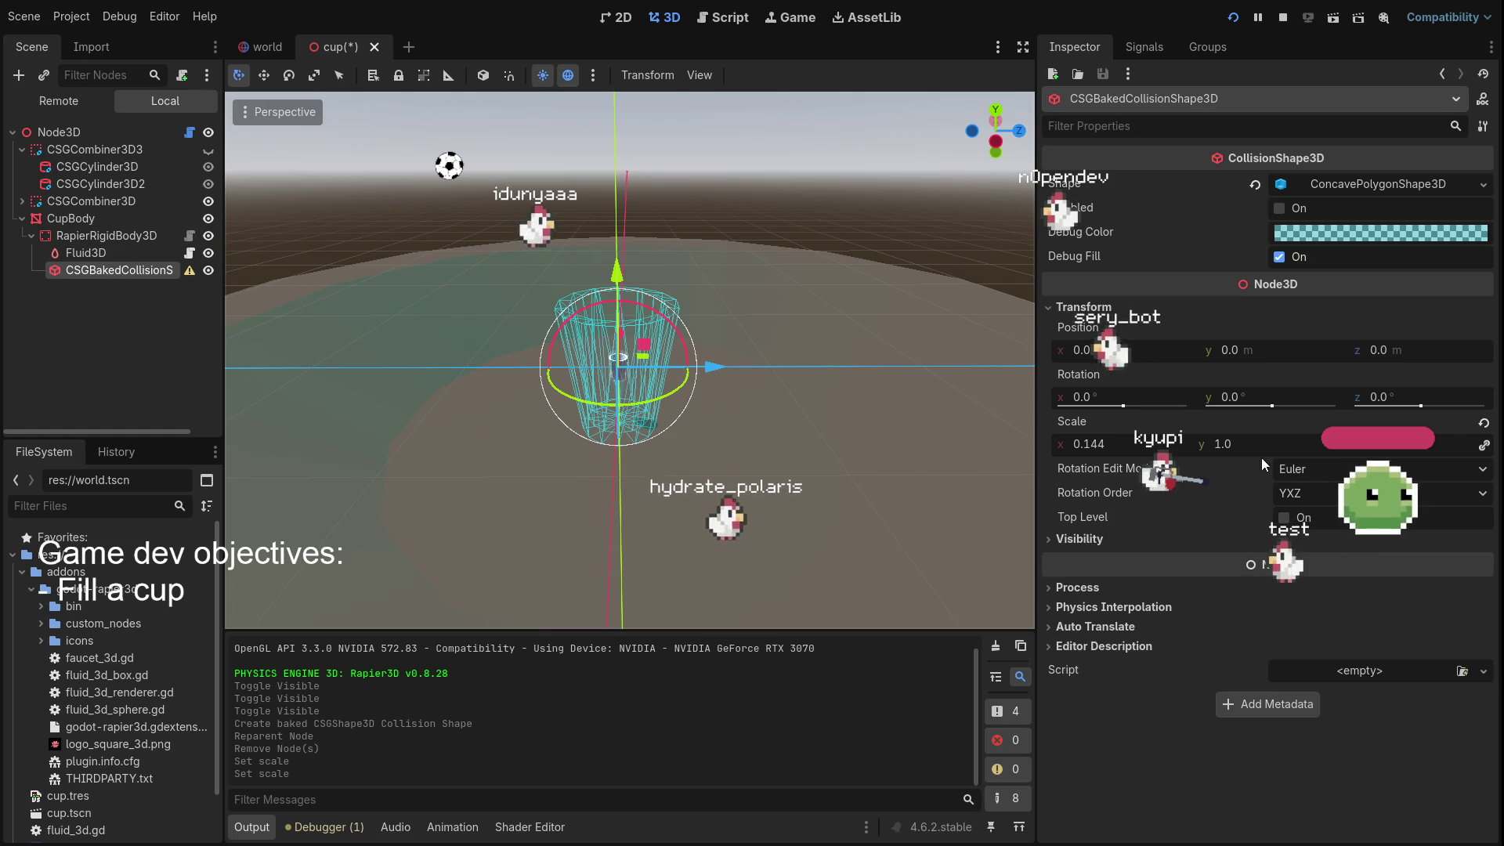
left_click(1137, 444)
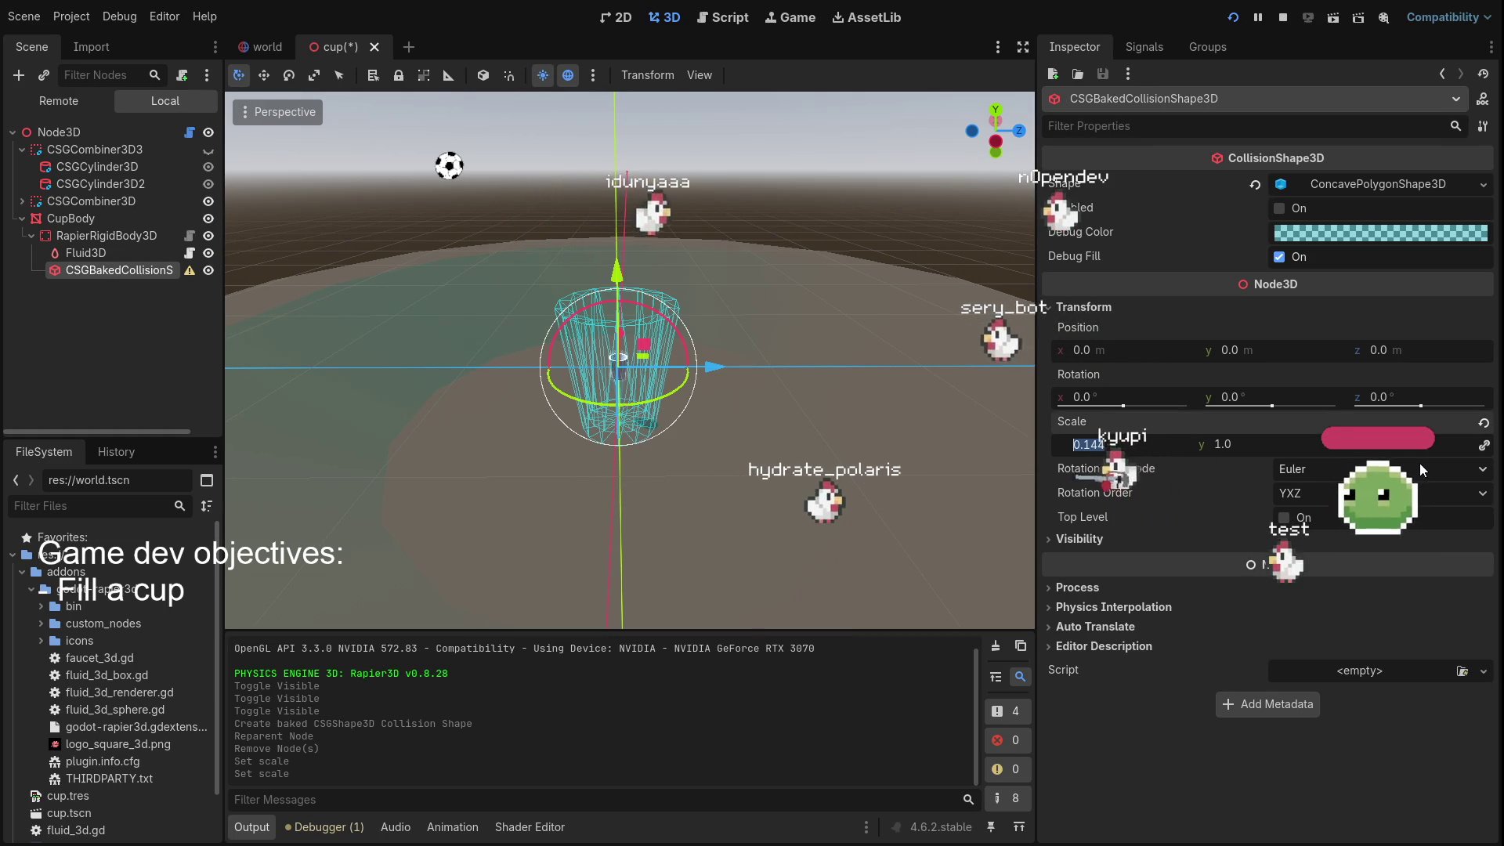
type("1")
key("Return")
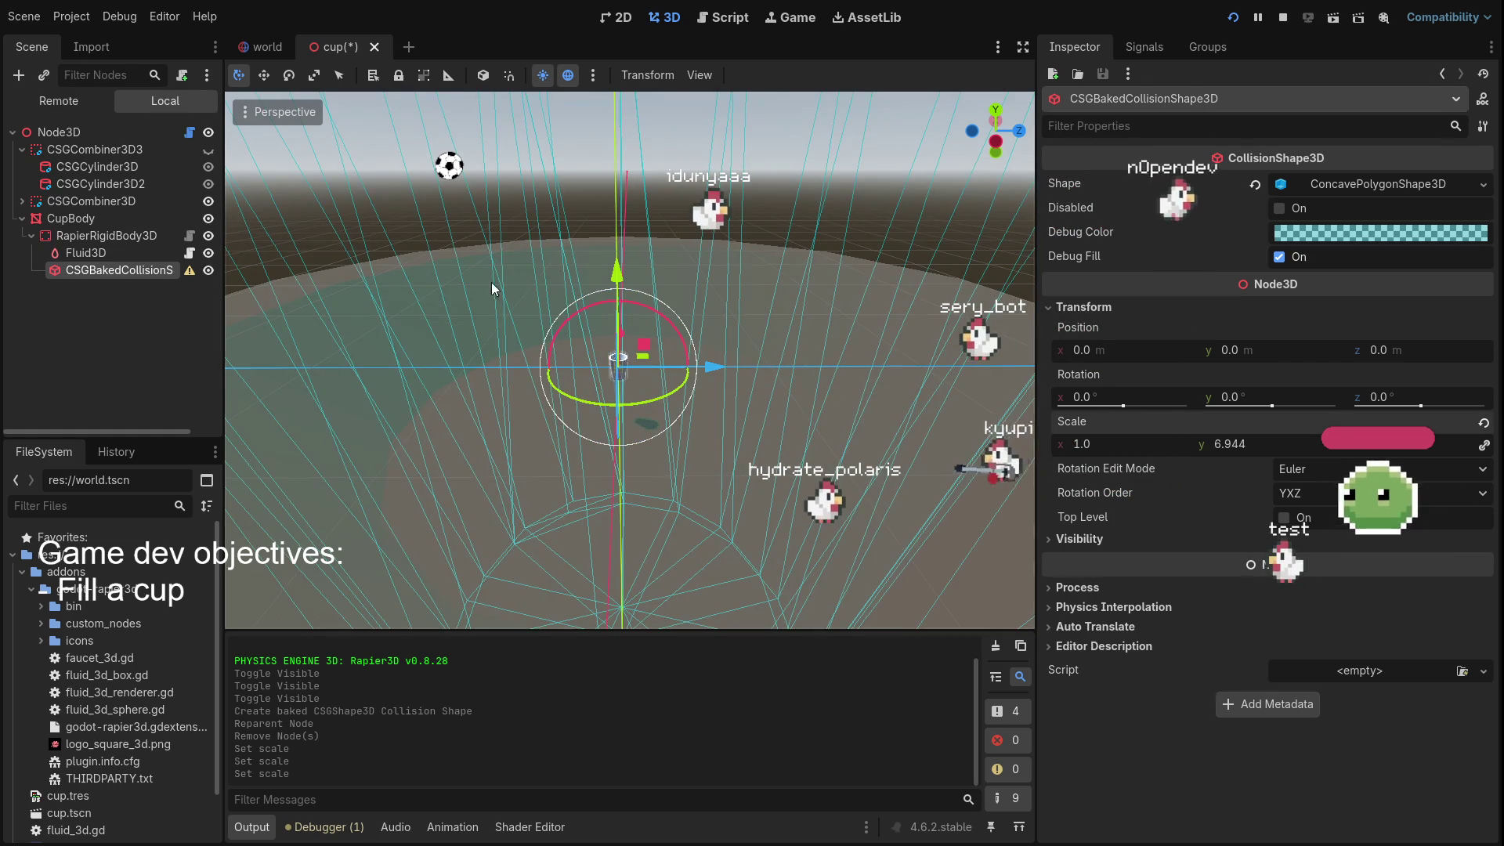
scroll(702, 475, "down", 5)
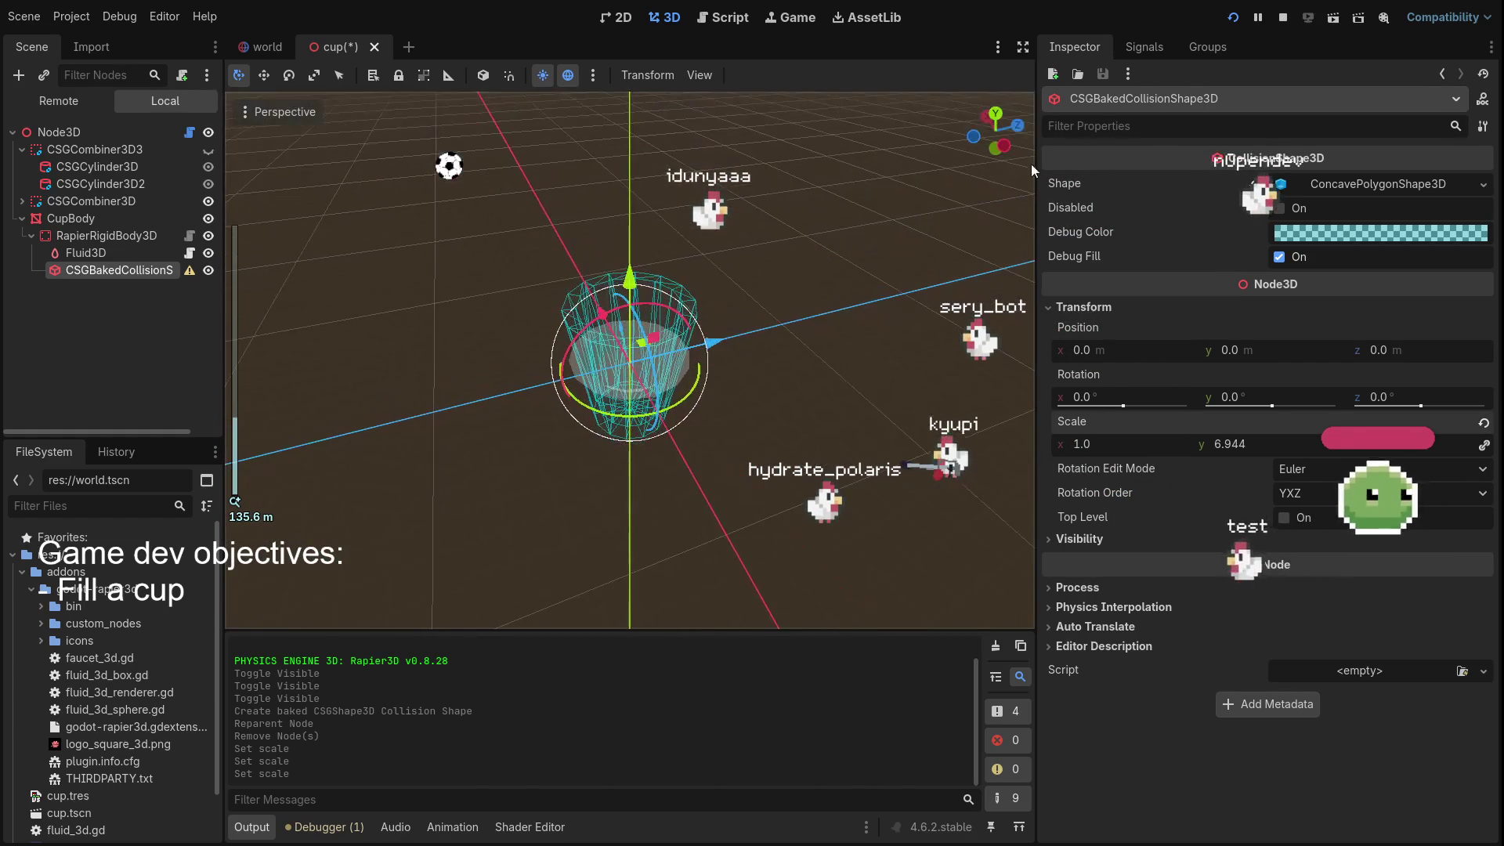
left_click(1233, 18)
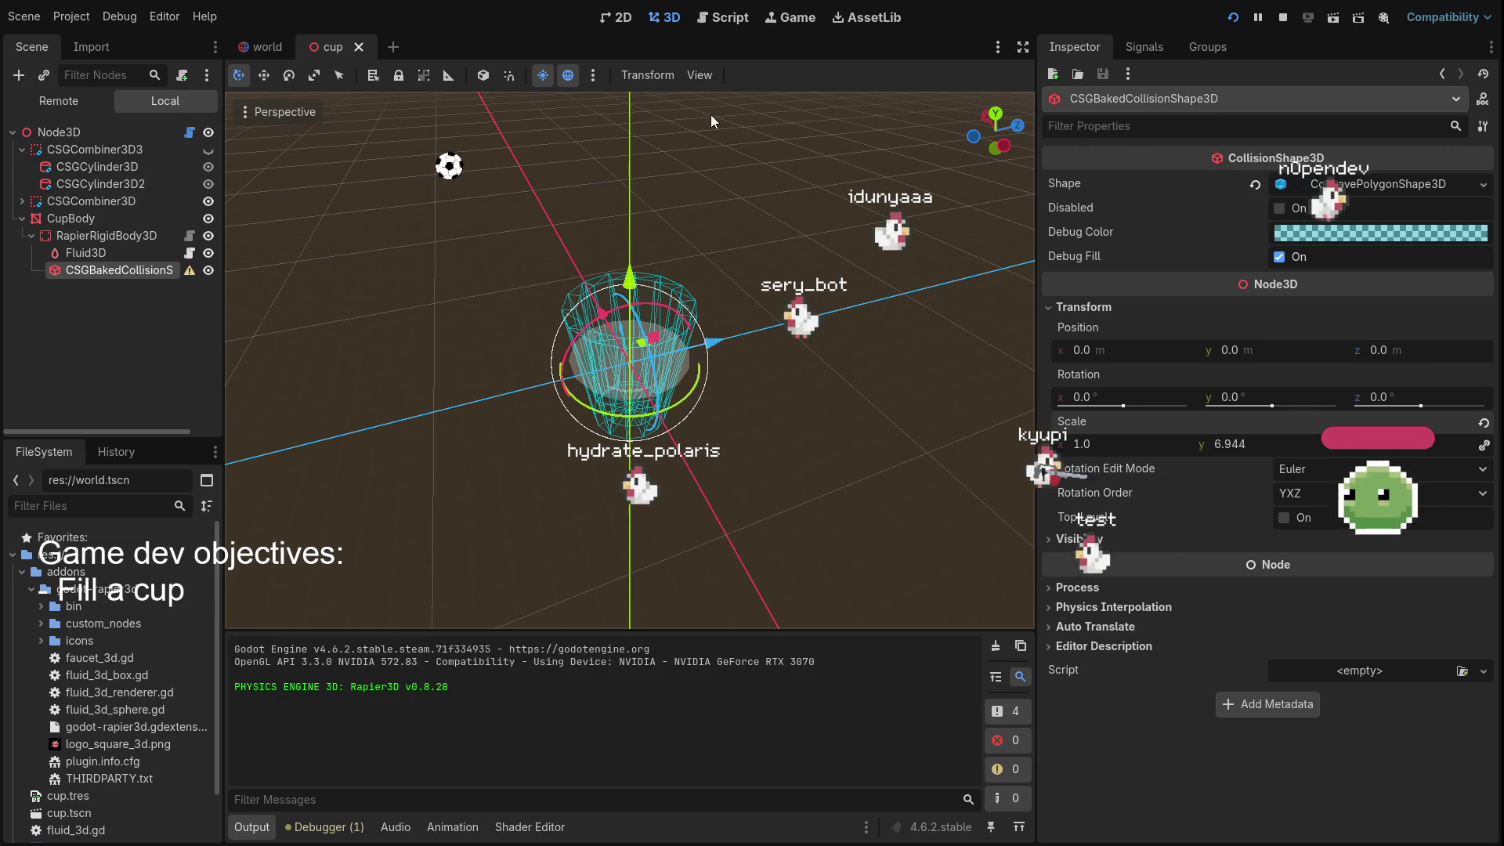
Stop the game, check CupBody, Fluid3D and the baked shape, then close the cup scene tab
key("F8")
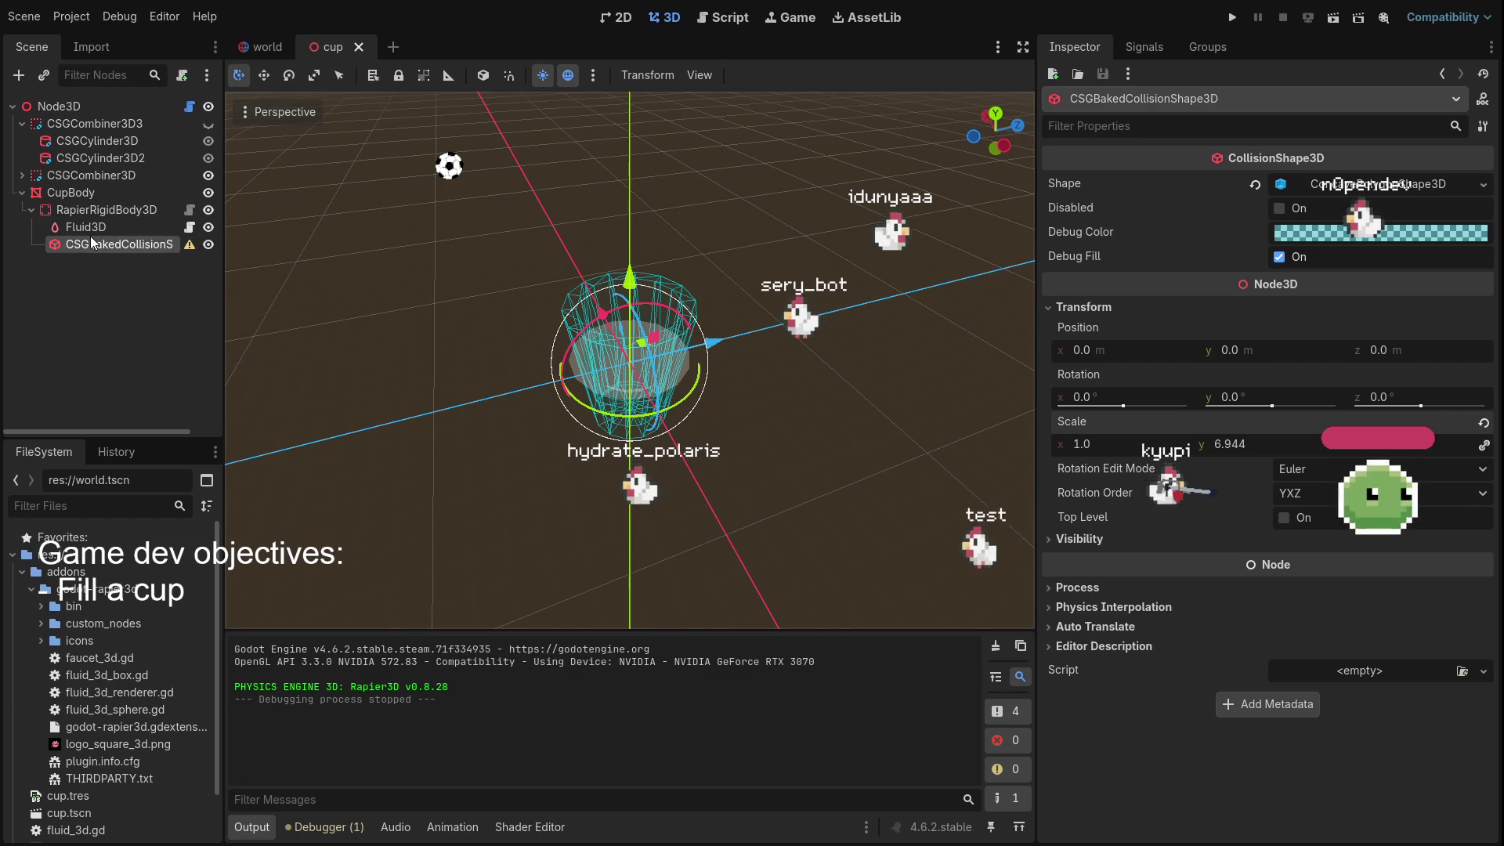
left_click(81, 192)
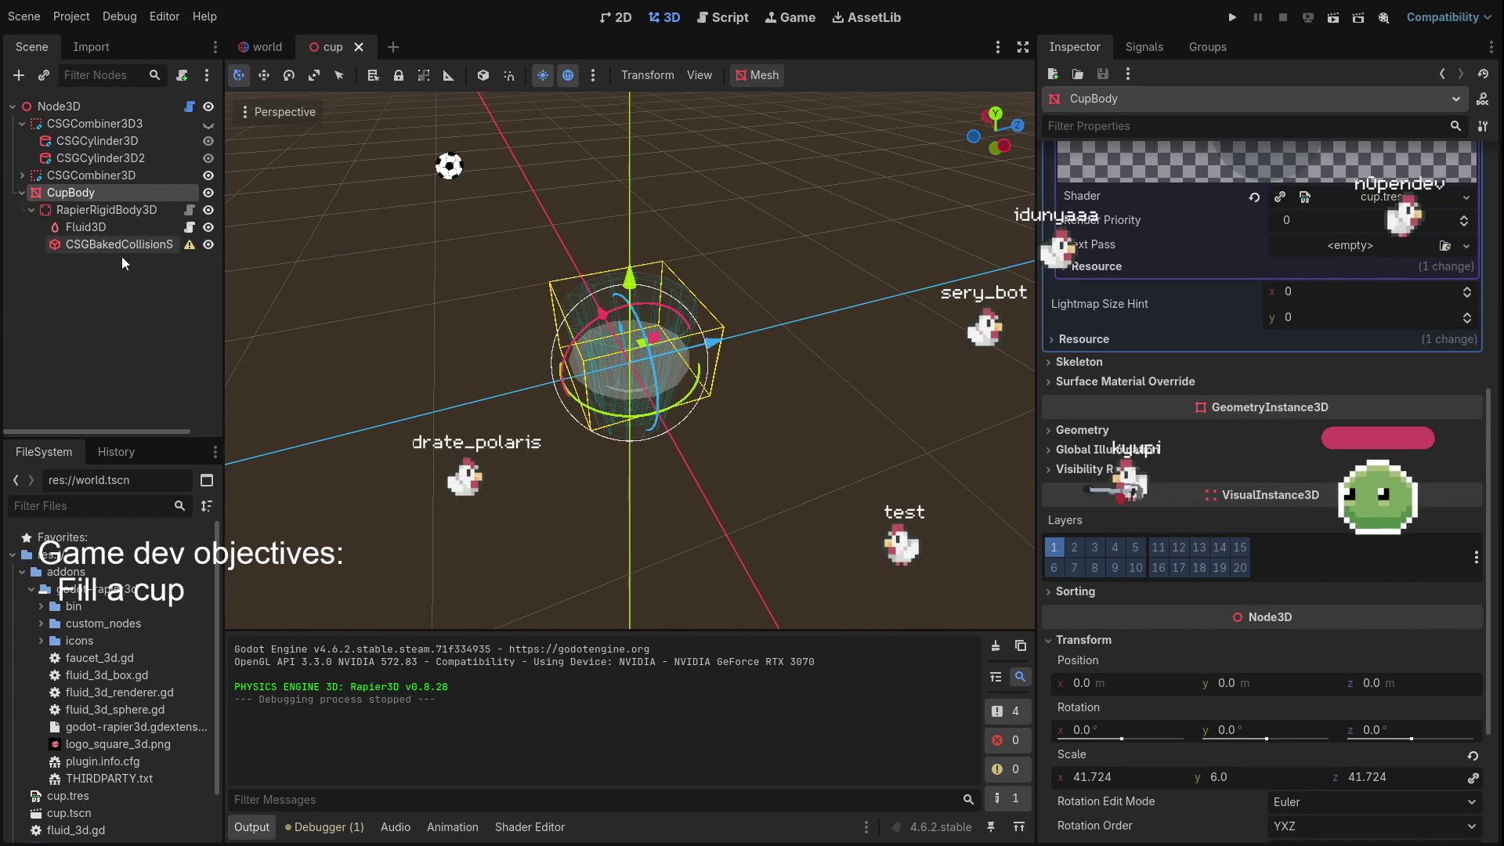
left_click(115, 227)
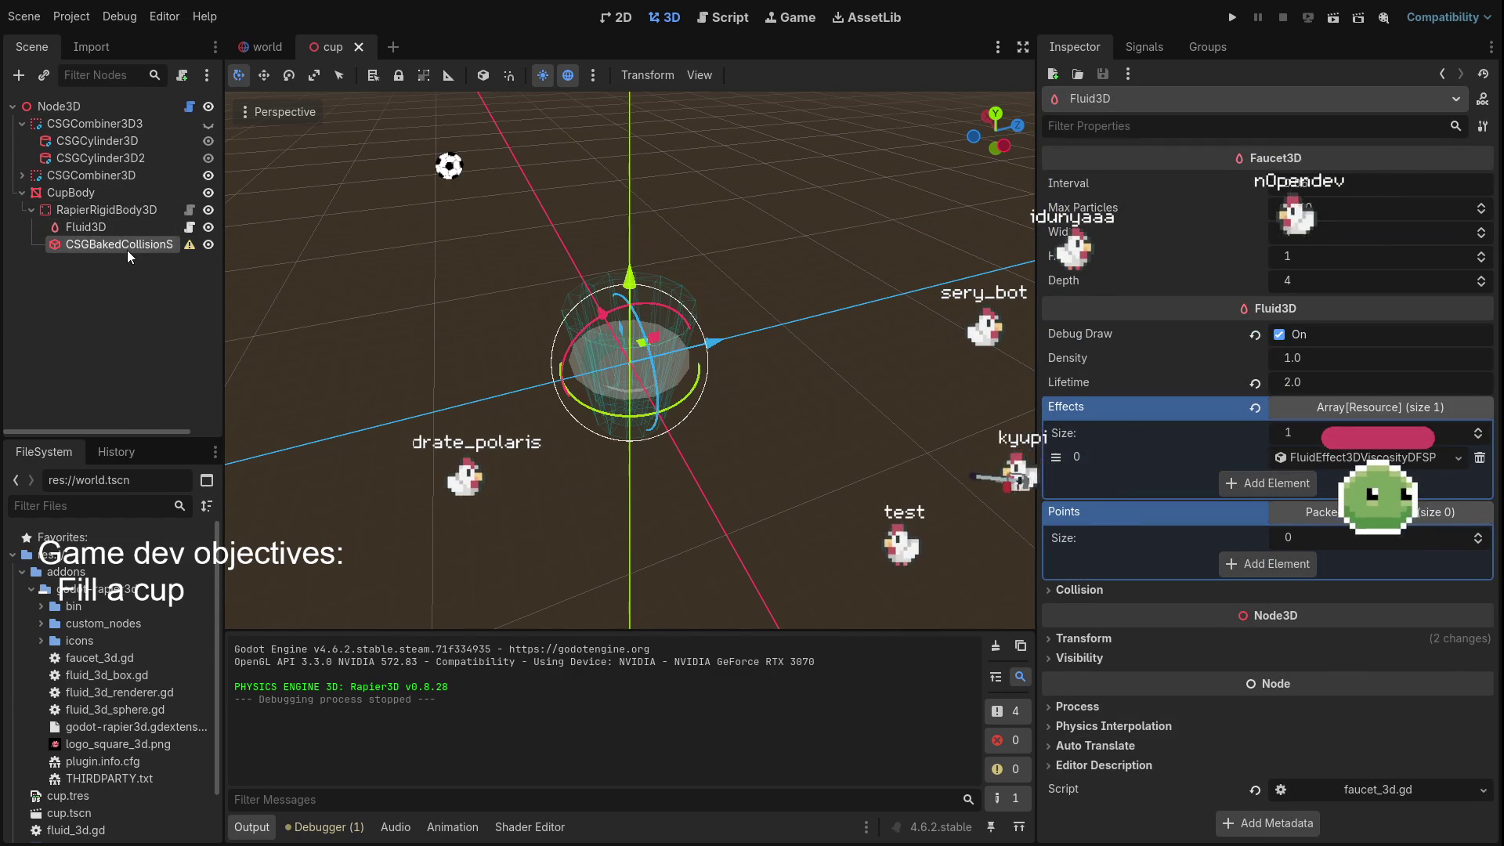
left_click(127, 251)
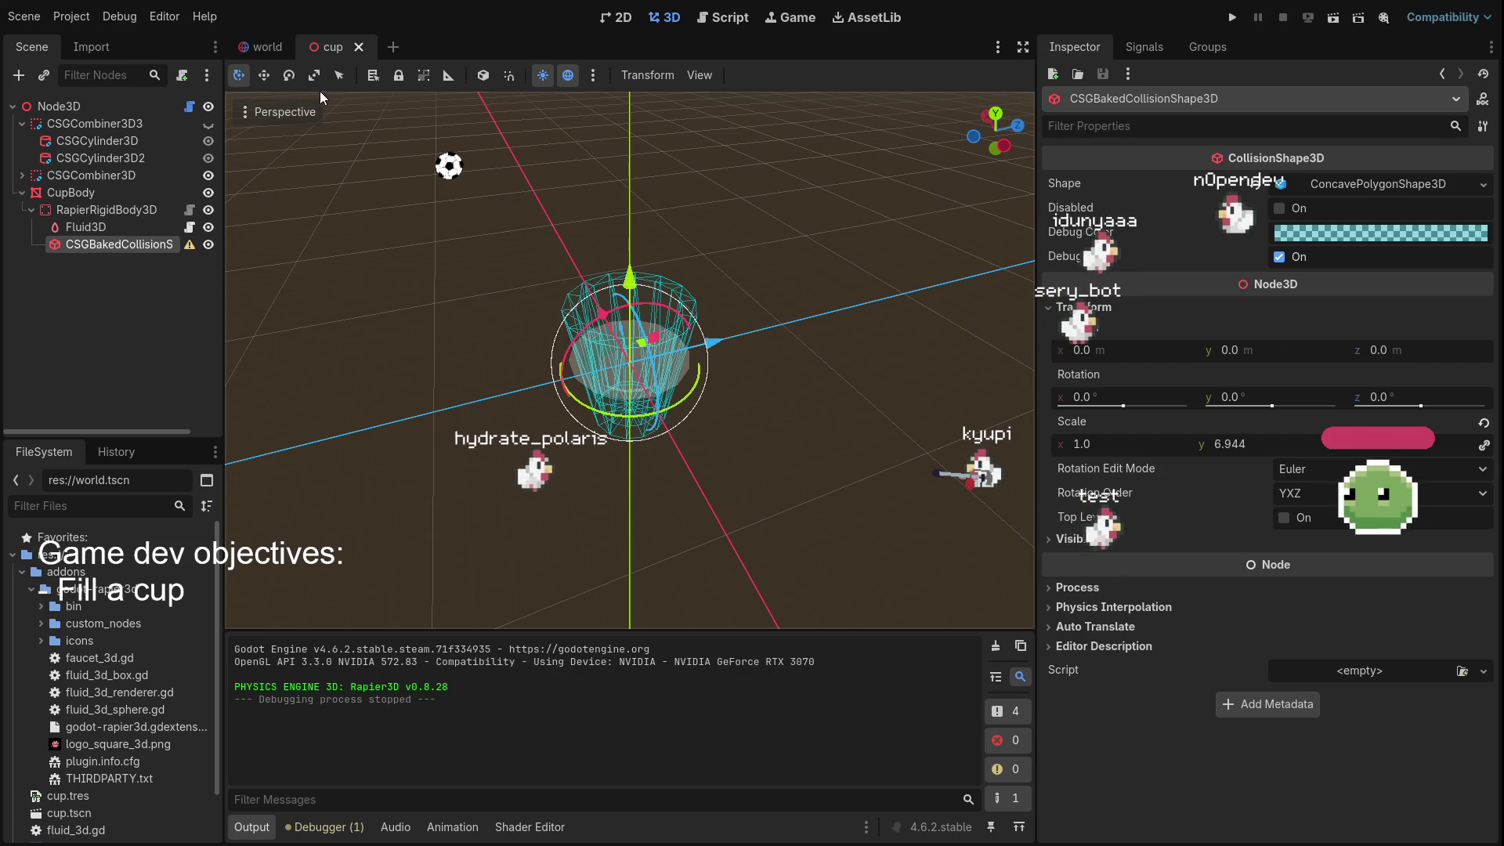
middle_click(318, 44)
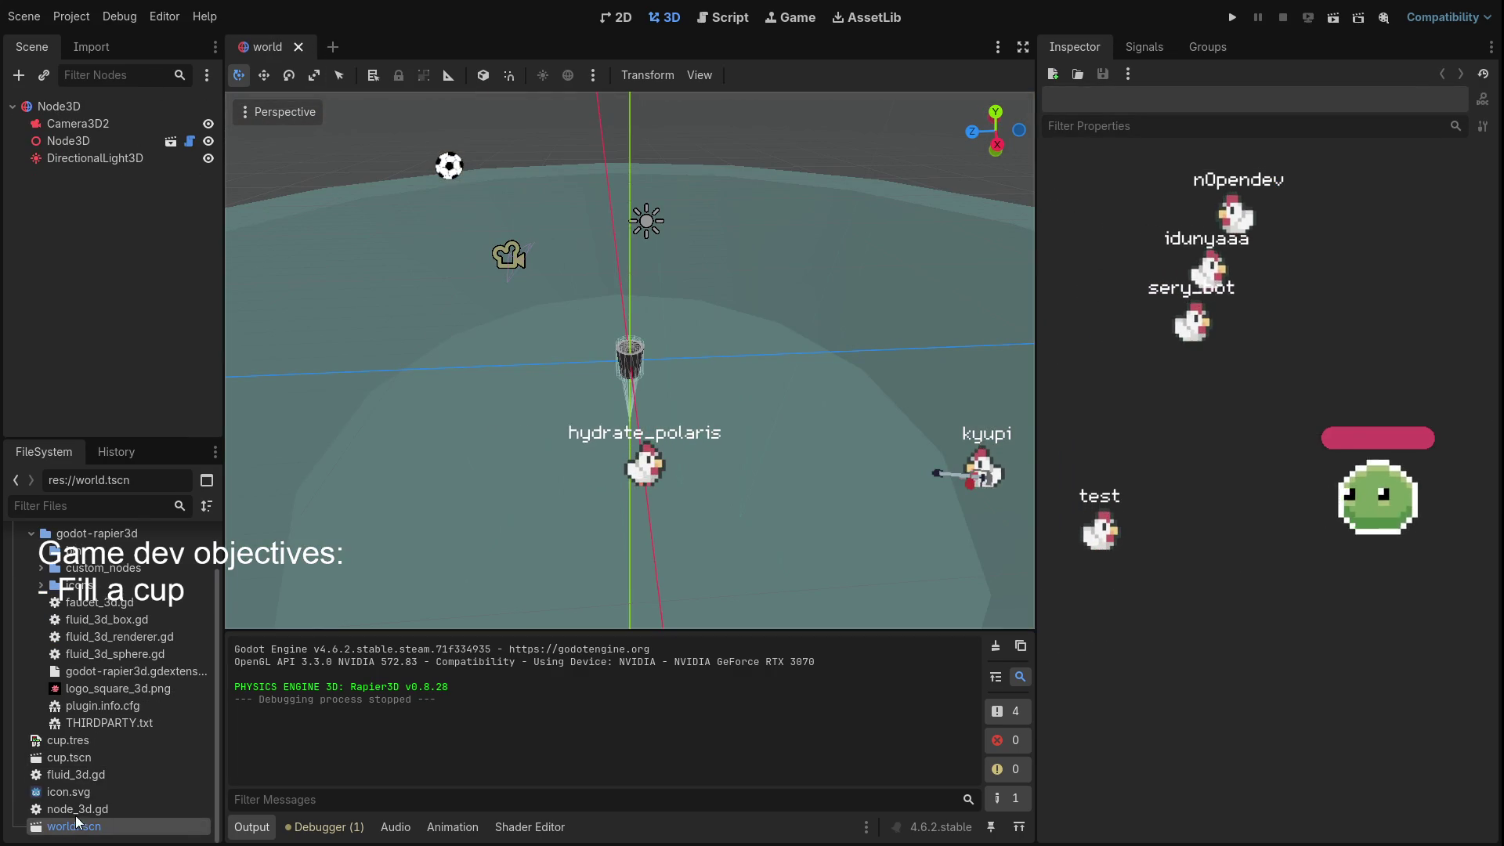
Reopen the cup scene and set the baked collision shape's scale to 1 on x and y
key("ctrl+shift+t")
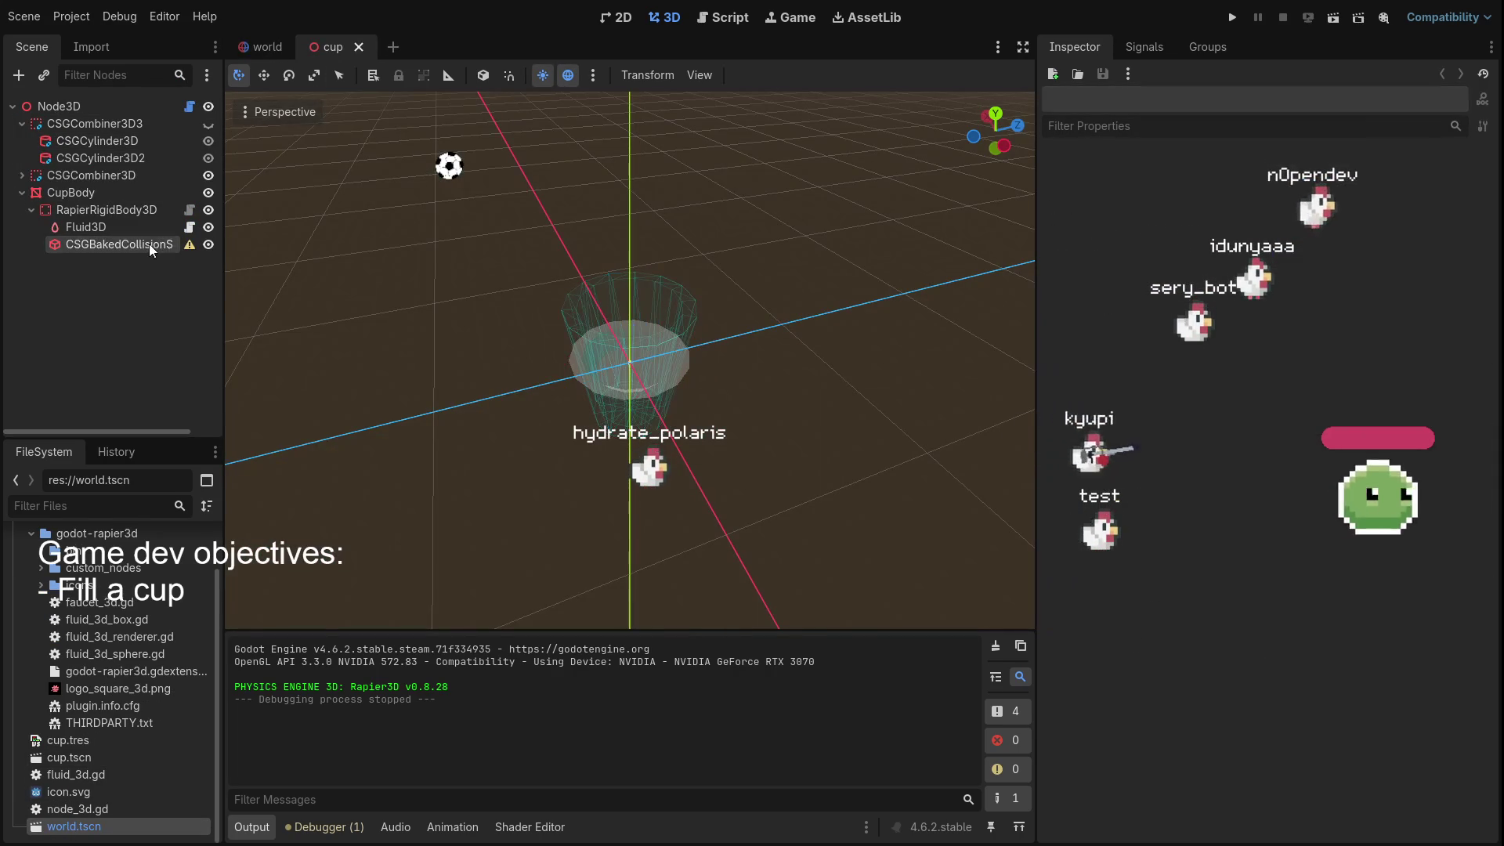
left_click(110, 244)
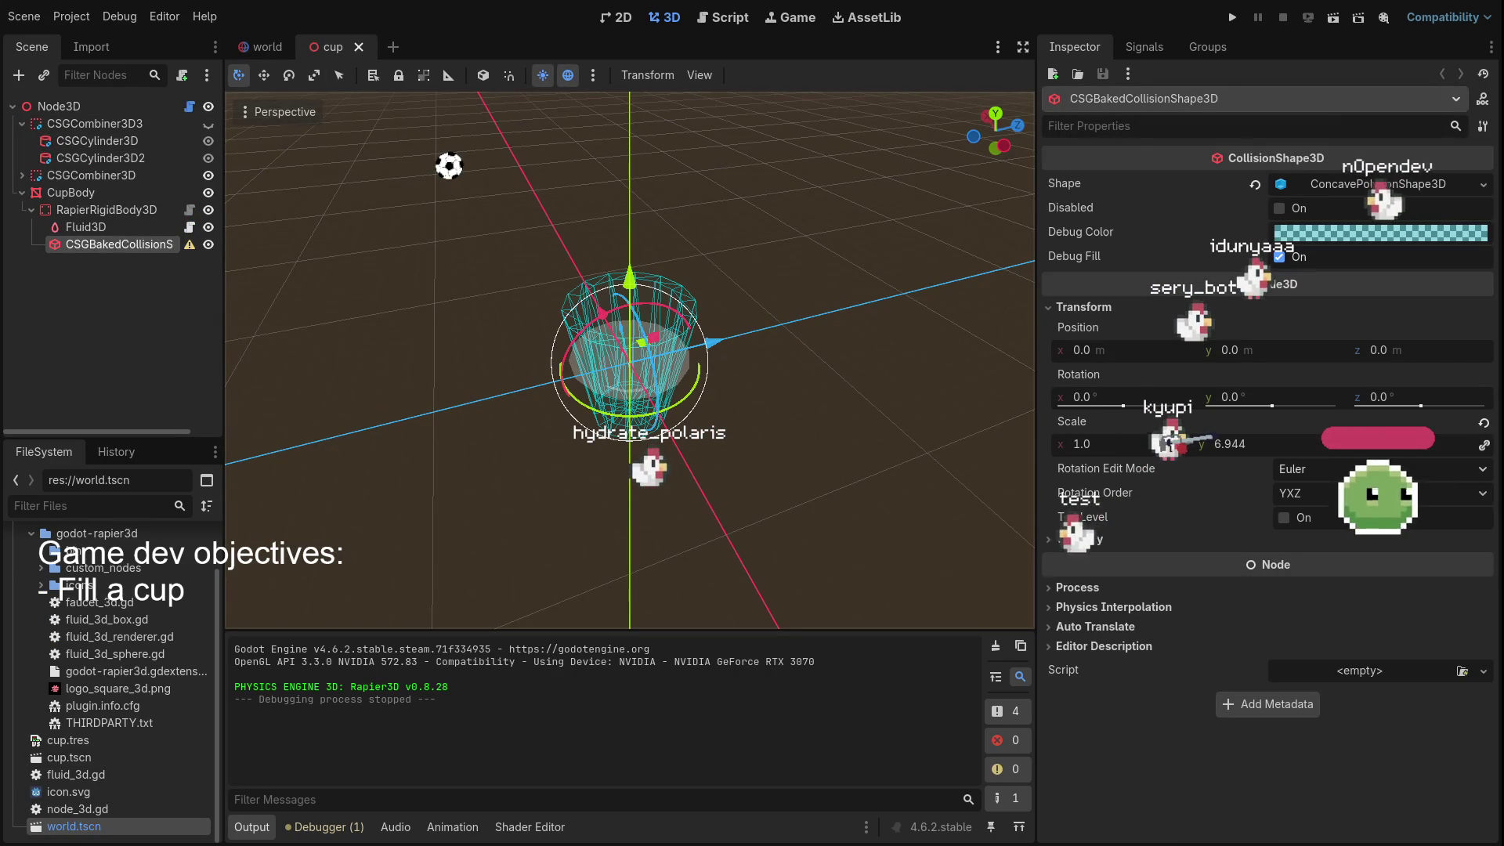
left_click(1263, 441)
type("0.144")
key("Return")
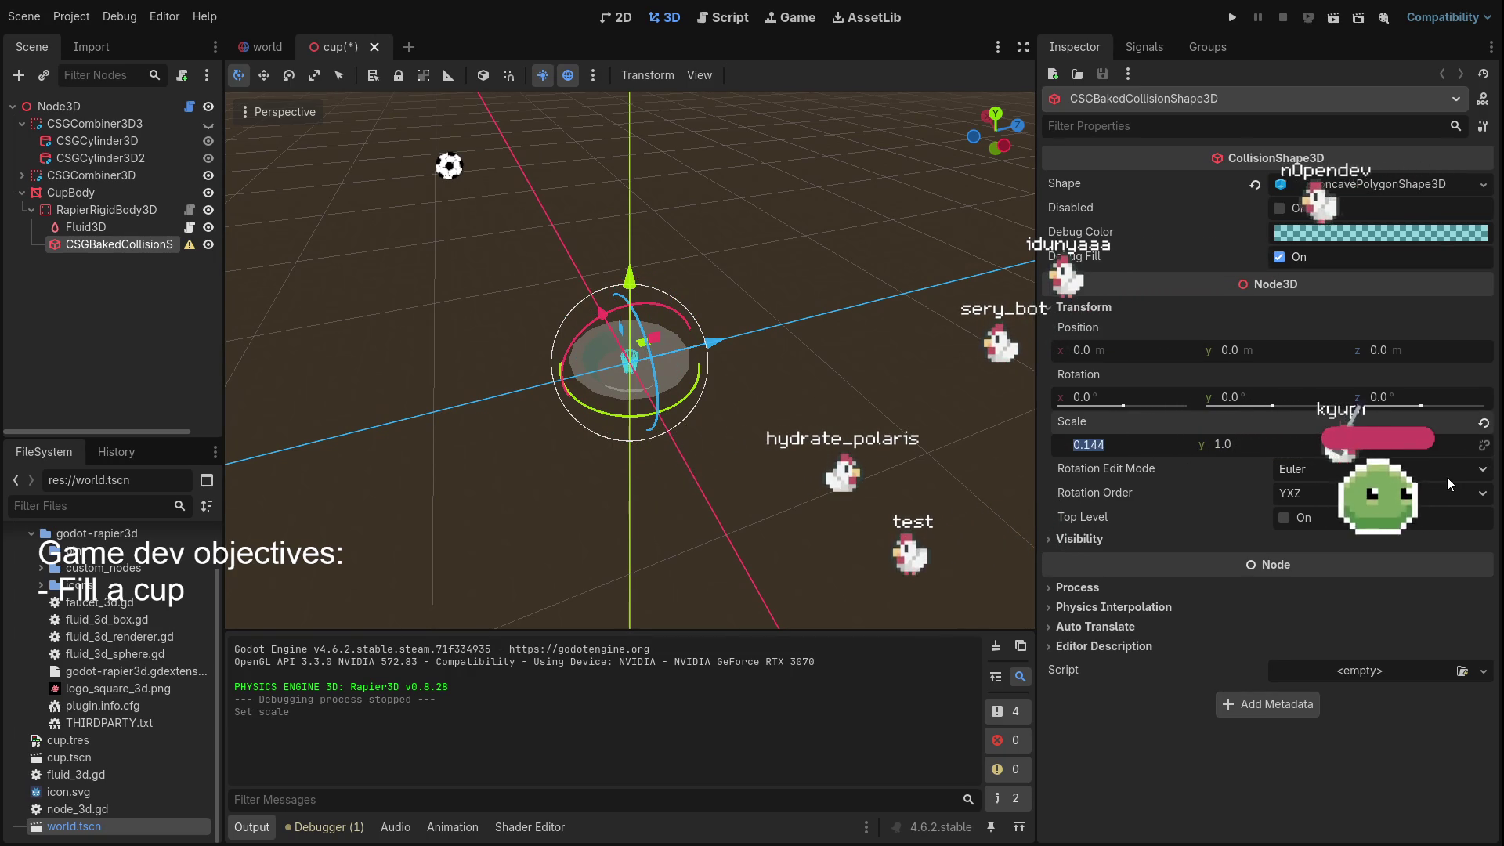
type("1")
key("Tab")
key("Tab")
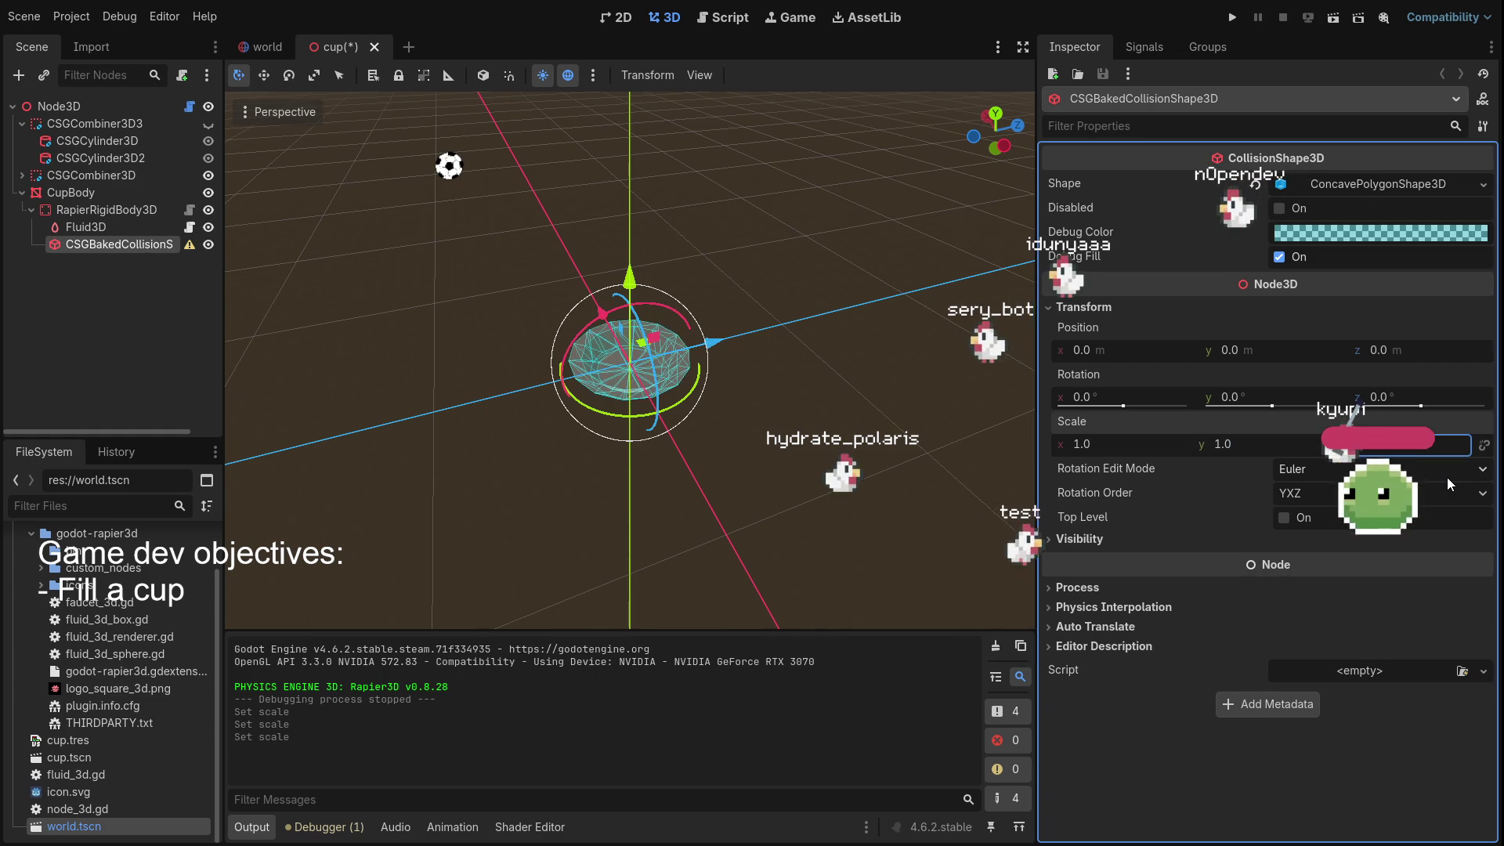
Recheck the Fluid3D and baked collision shape nodes and save the cup scene
left_click_drag(940, 298, 1002, 293)
left_click(858, 303)
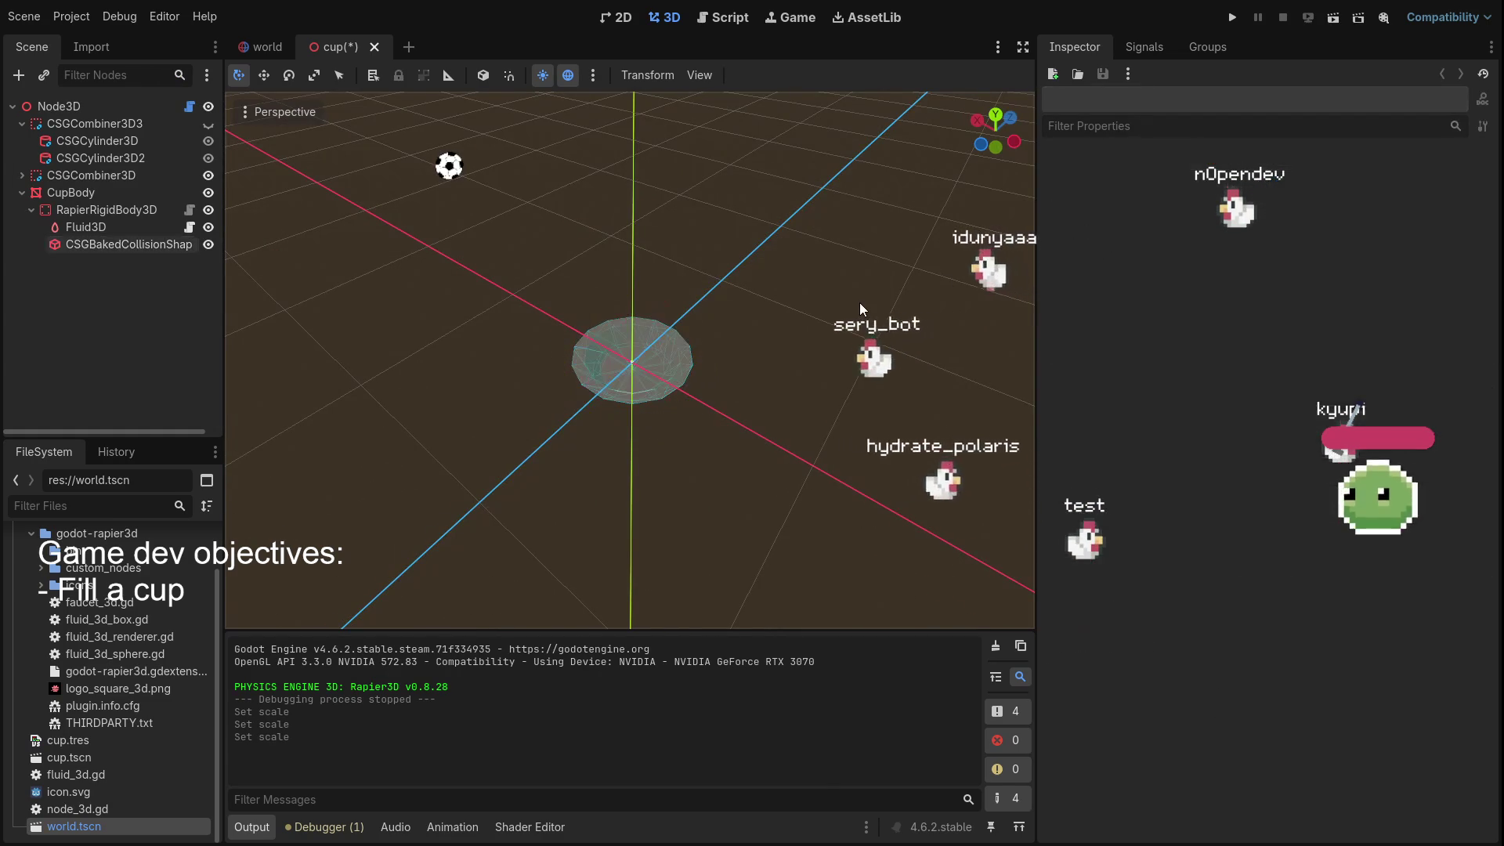
left_click(116, 230)
left_click(118, 246)
key("ctrl+s")
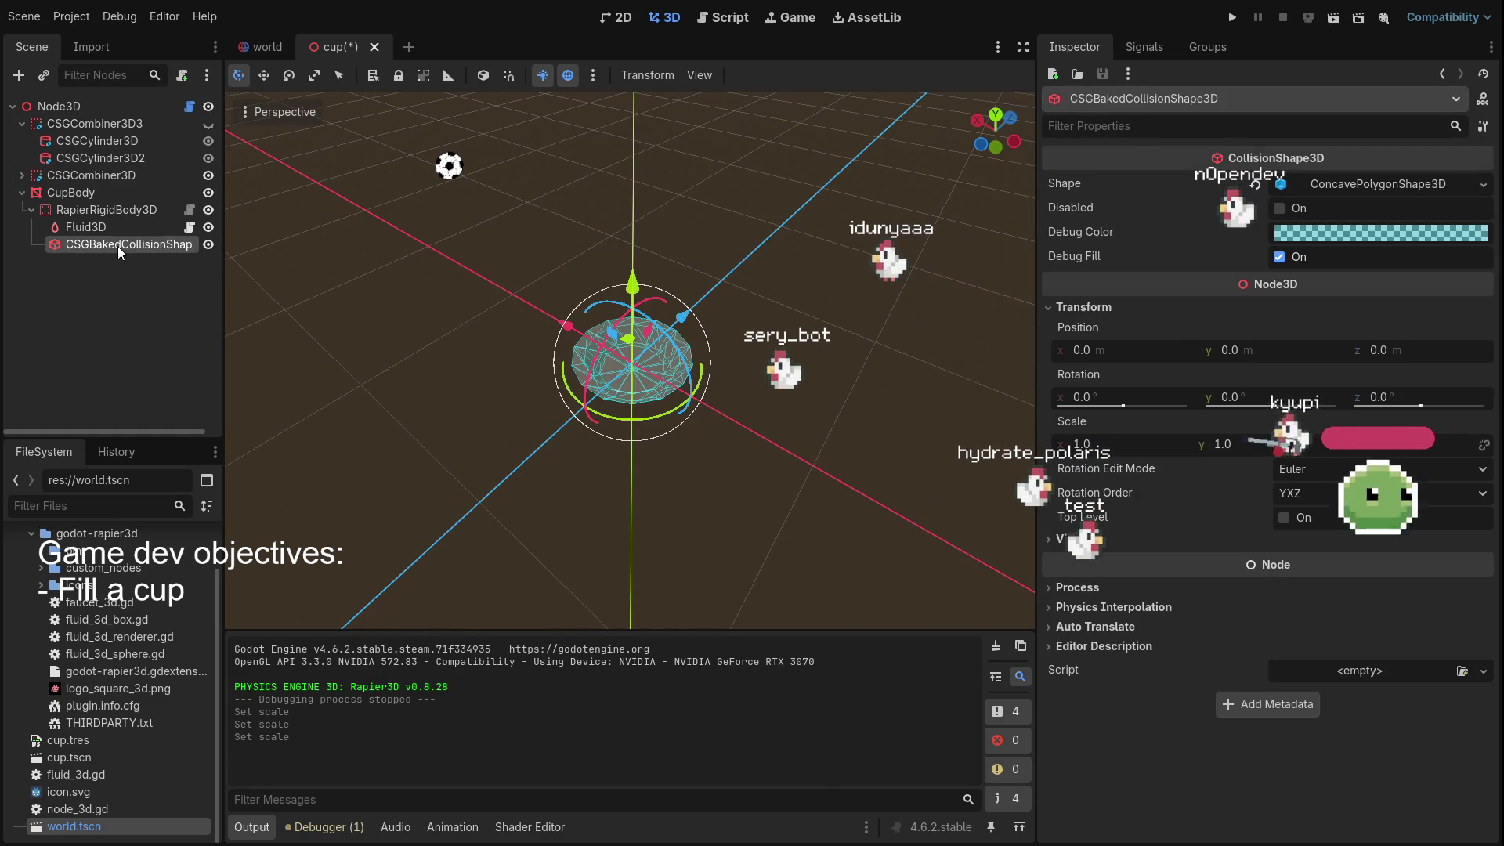
left_click_drag(255, 277, 575, 275)
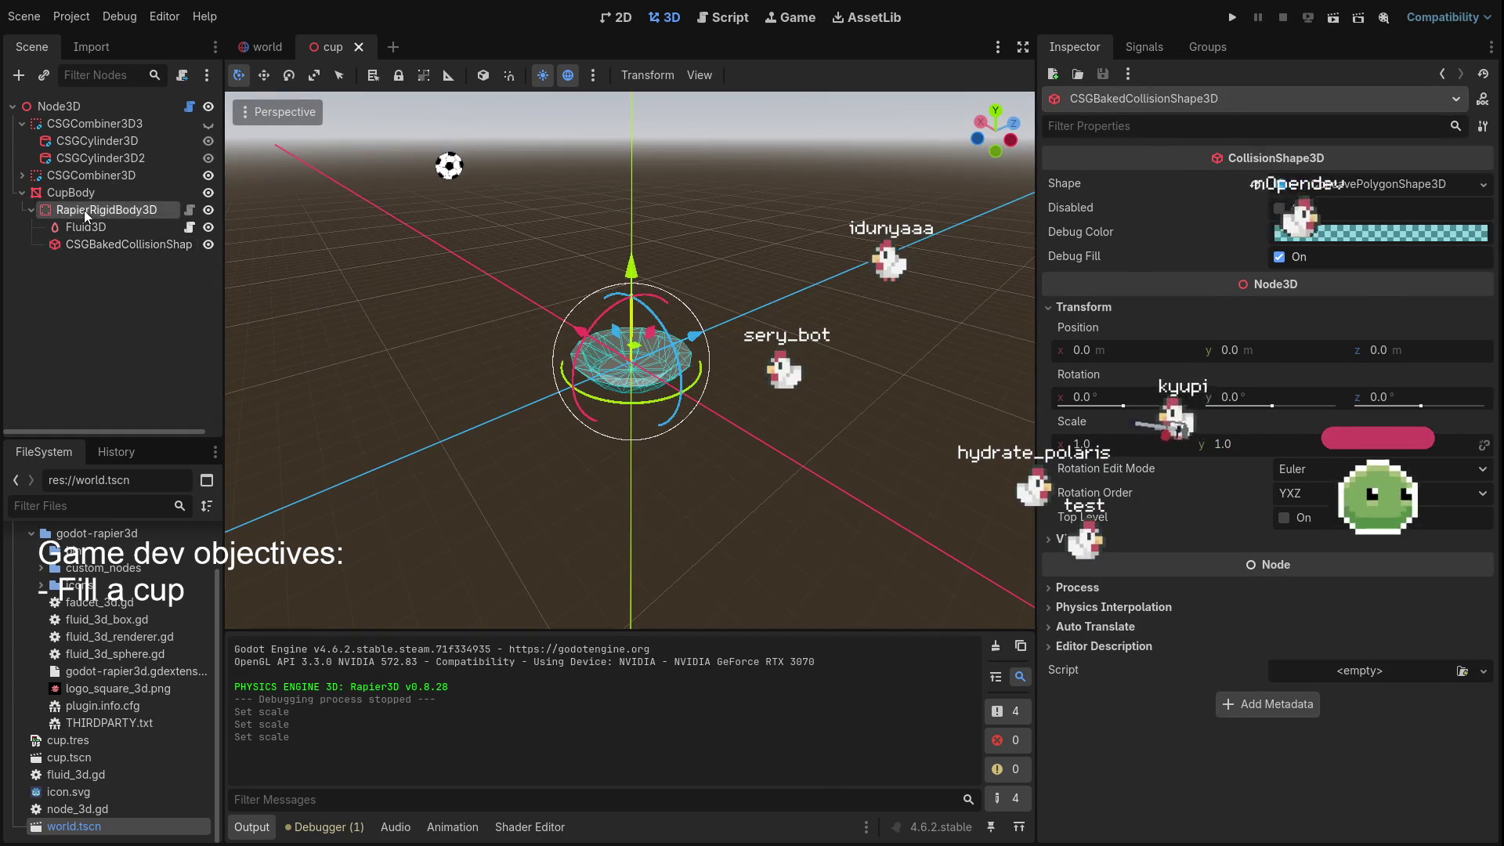
left_click(106, 210)
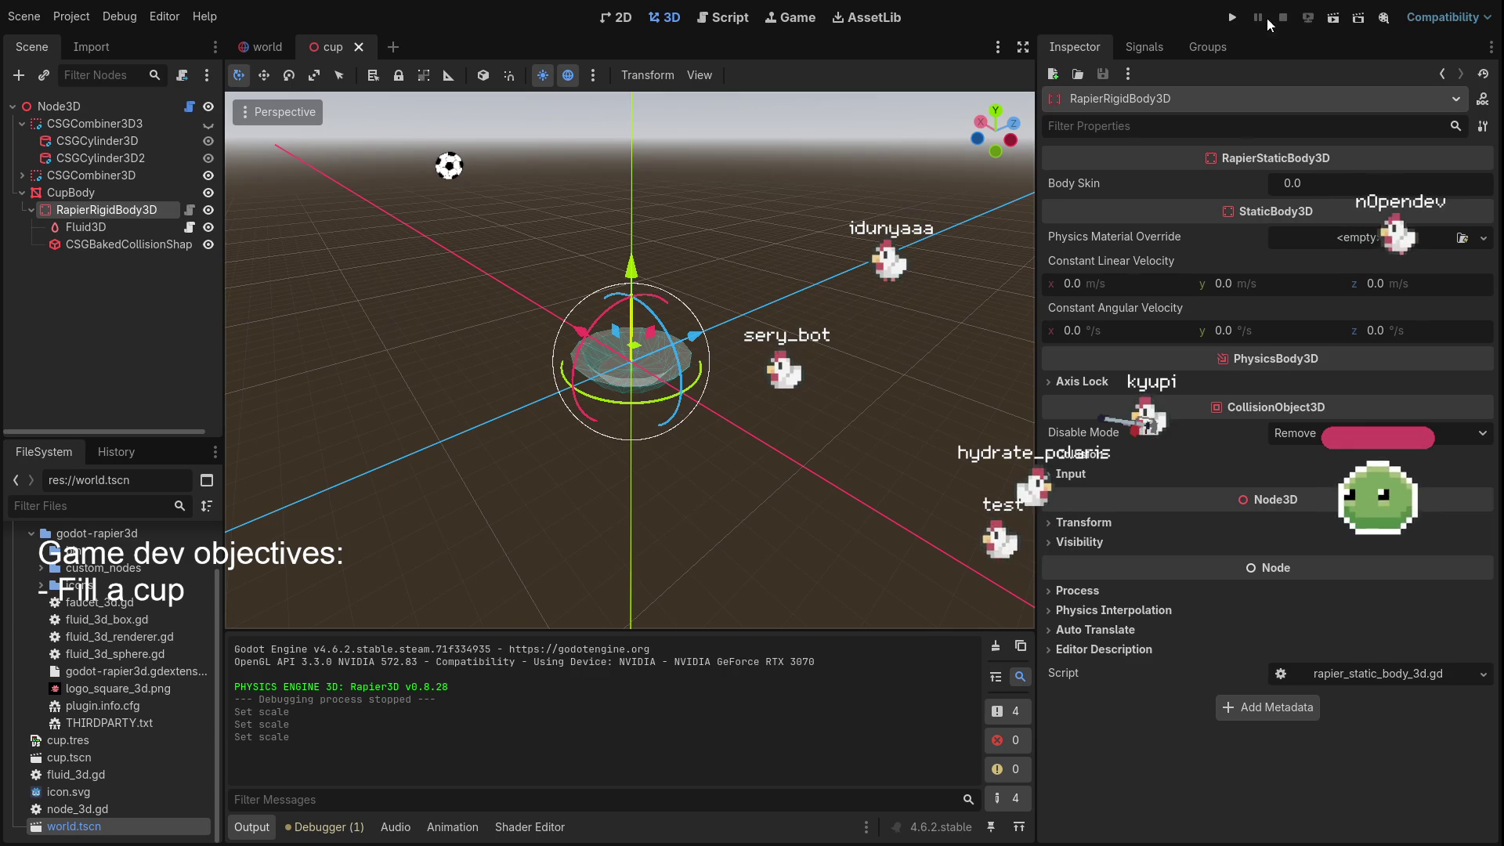
left_click(1228, 19)
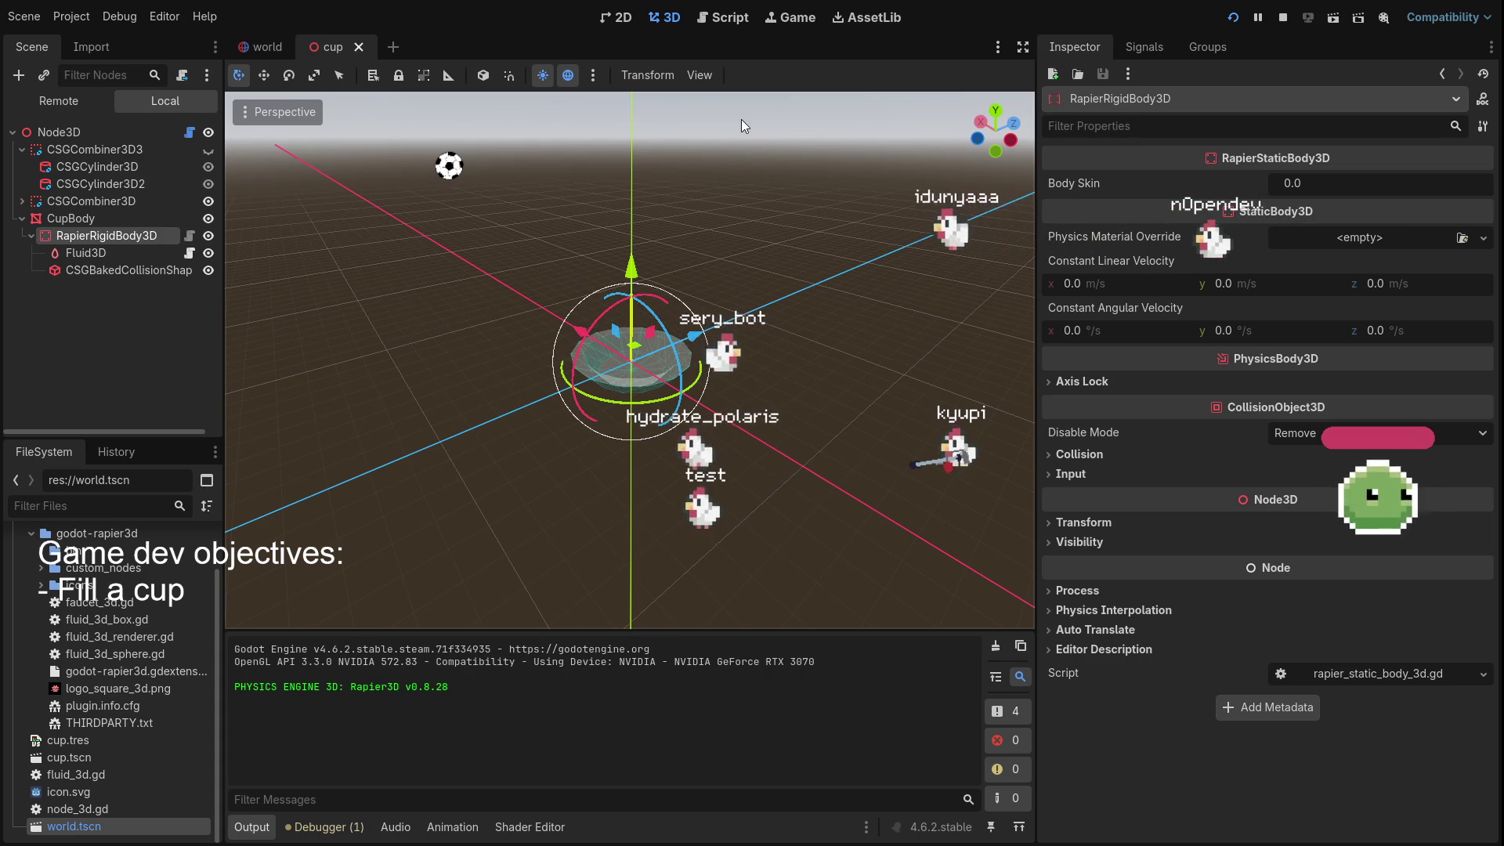
key("F8")
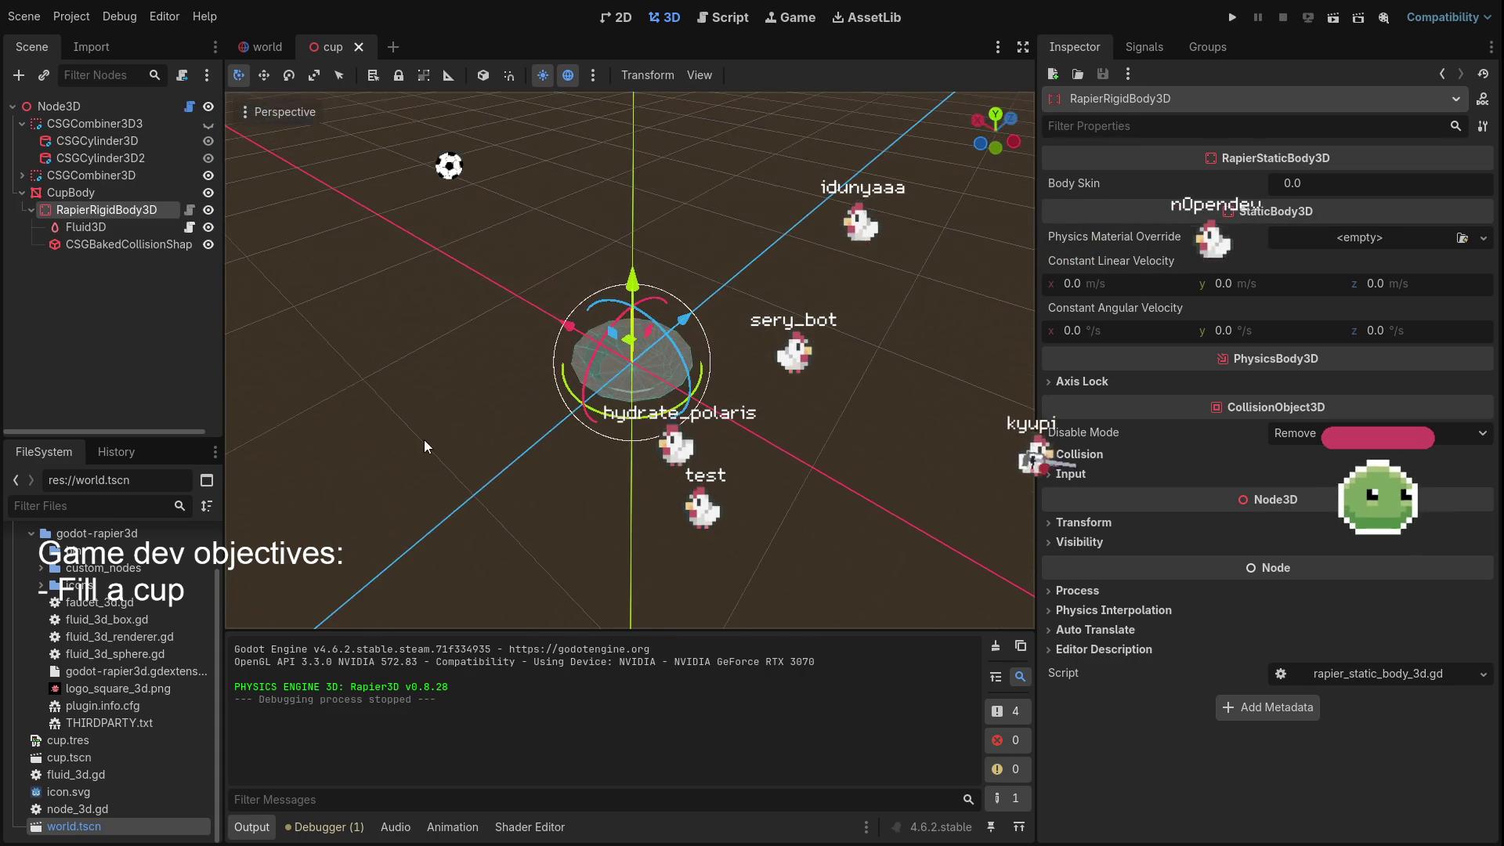
left_click(100, 245)
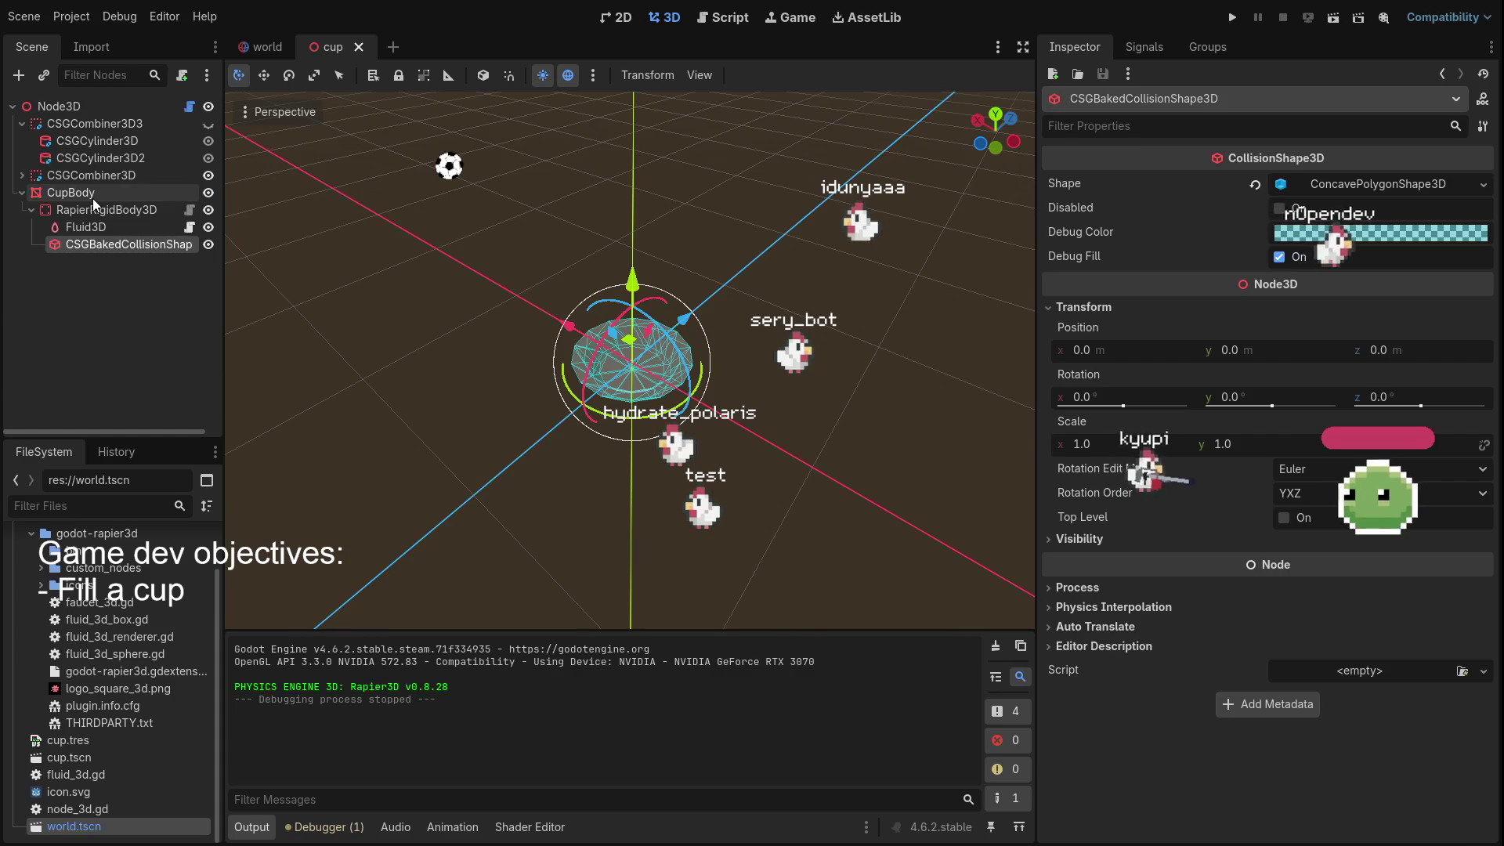
left_click(92, 197)
left_click(95, 210)
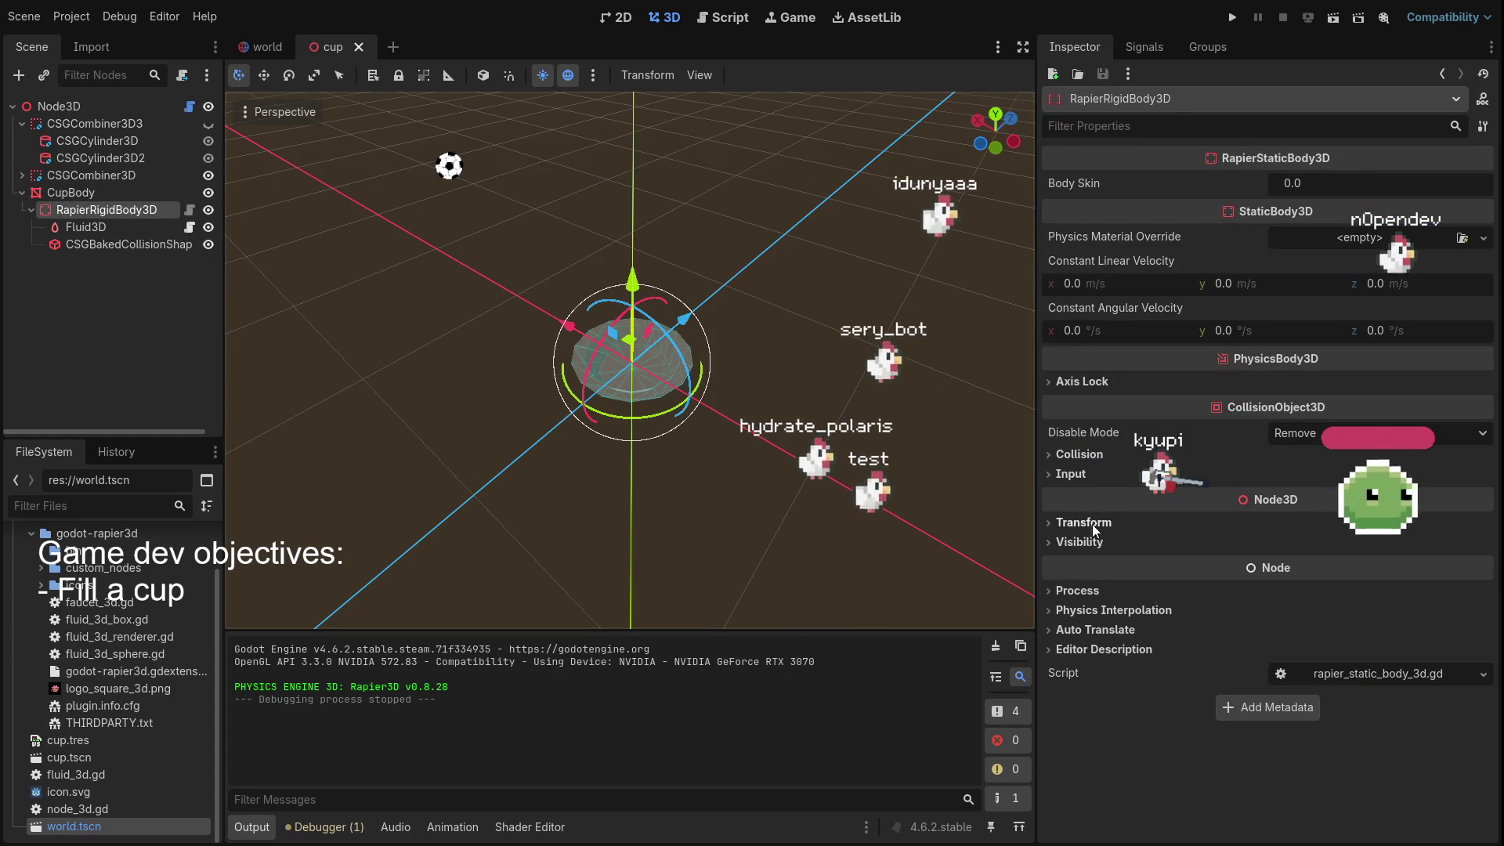
left_click(1087, 454)
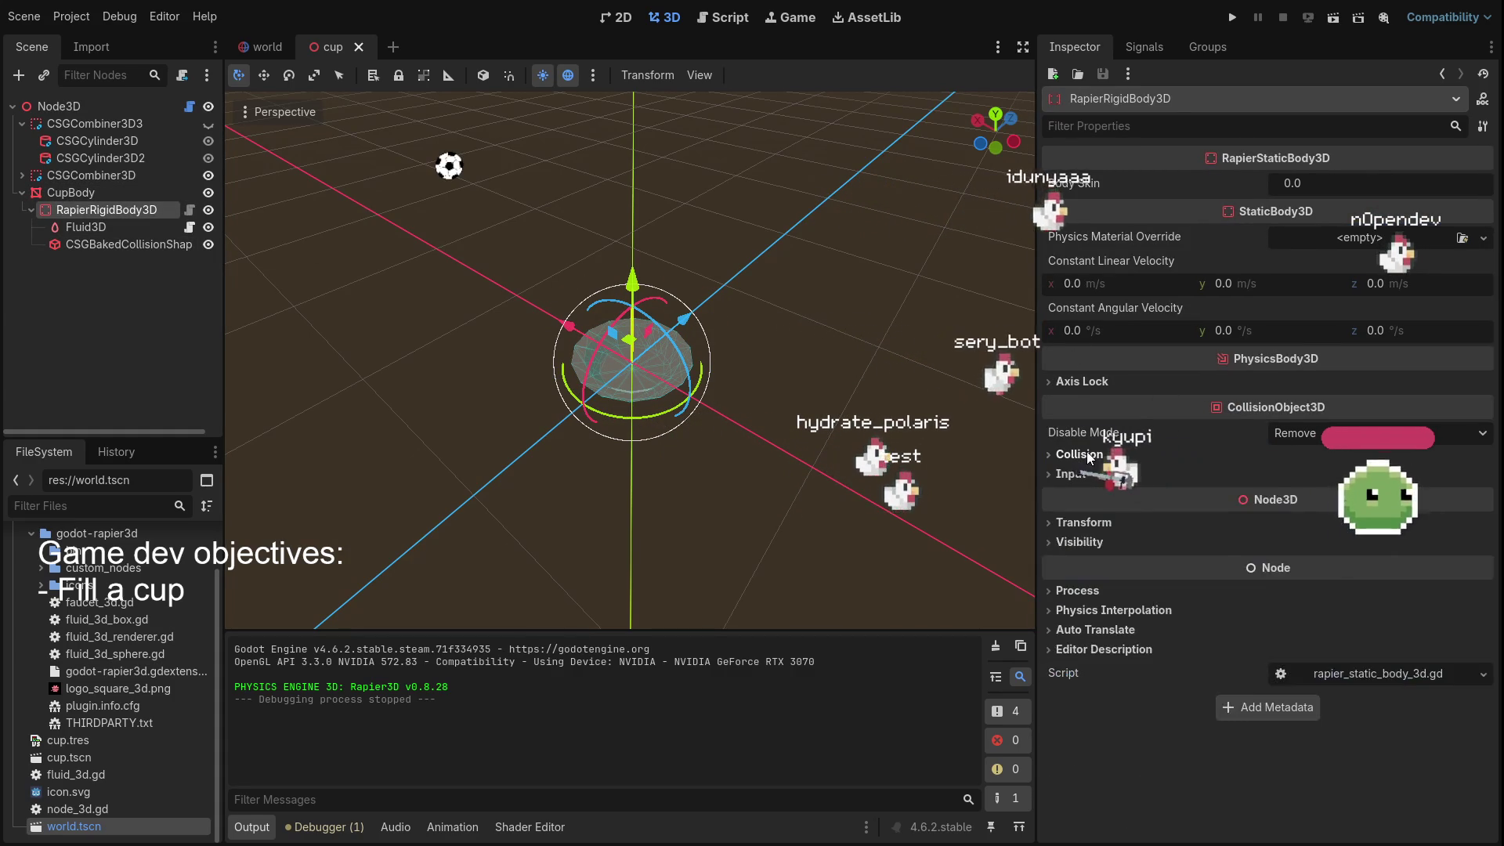
left_click(1085, 455)
left_click(1086, 454)
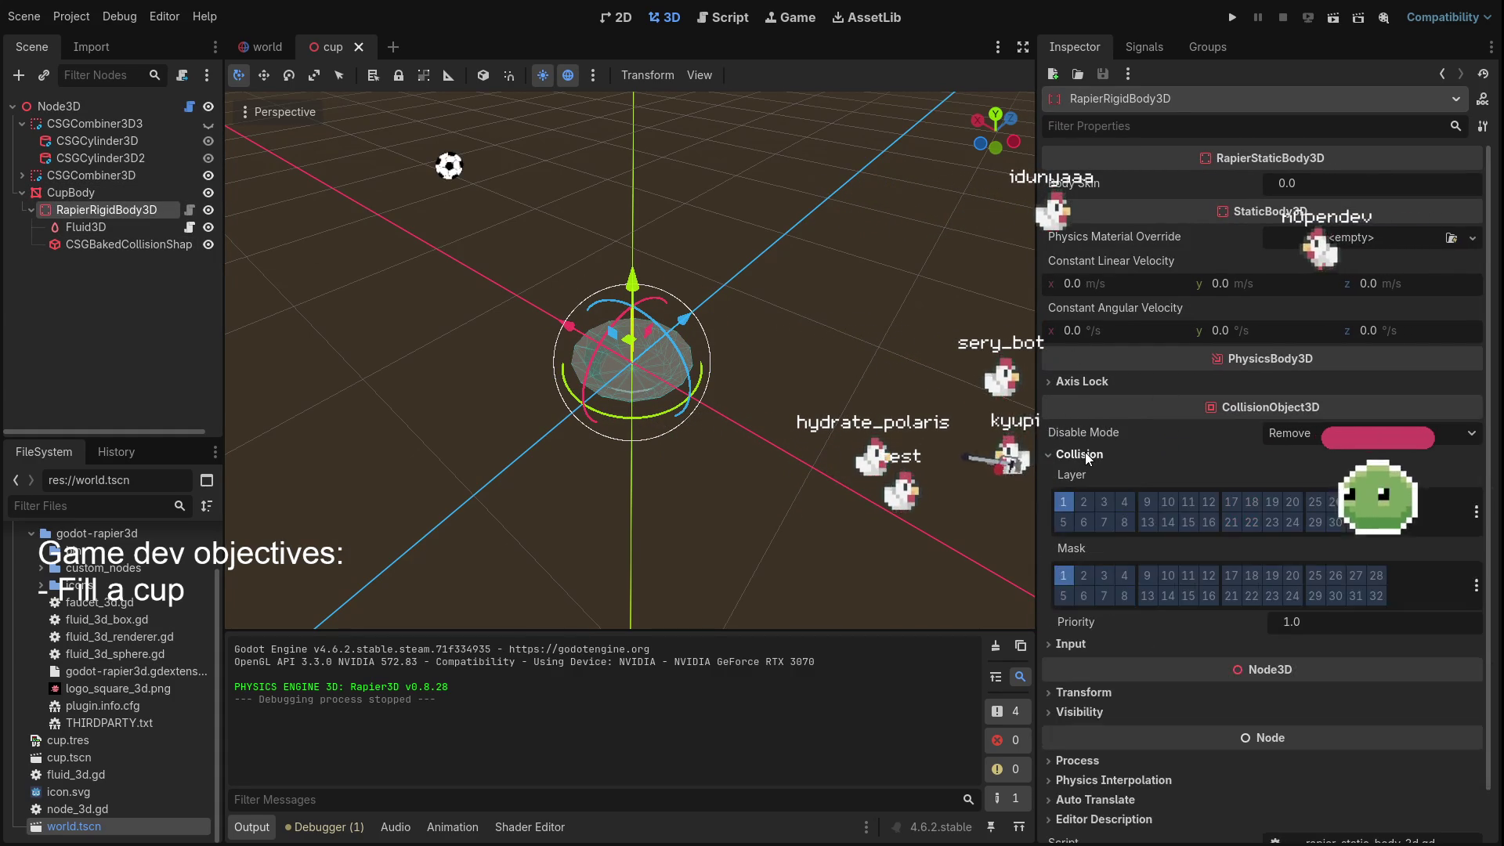
left_click(1084, 452)
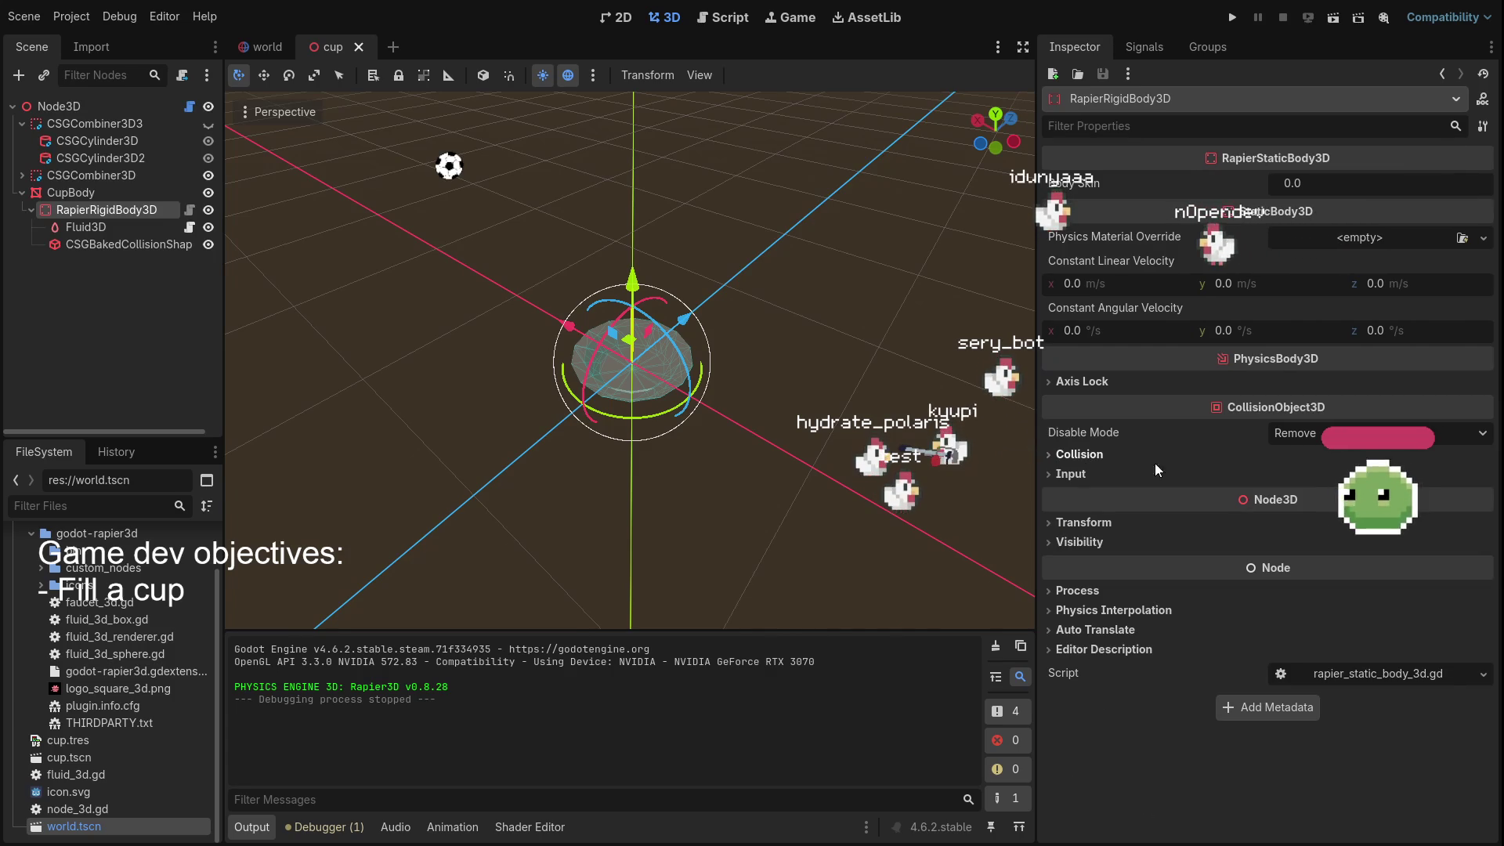
left_click(1086, 523)
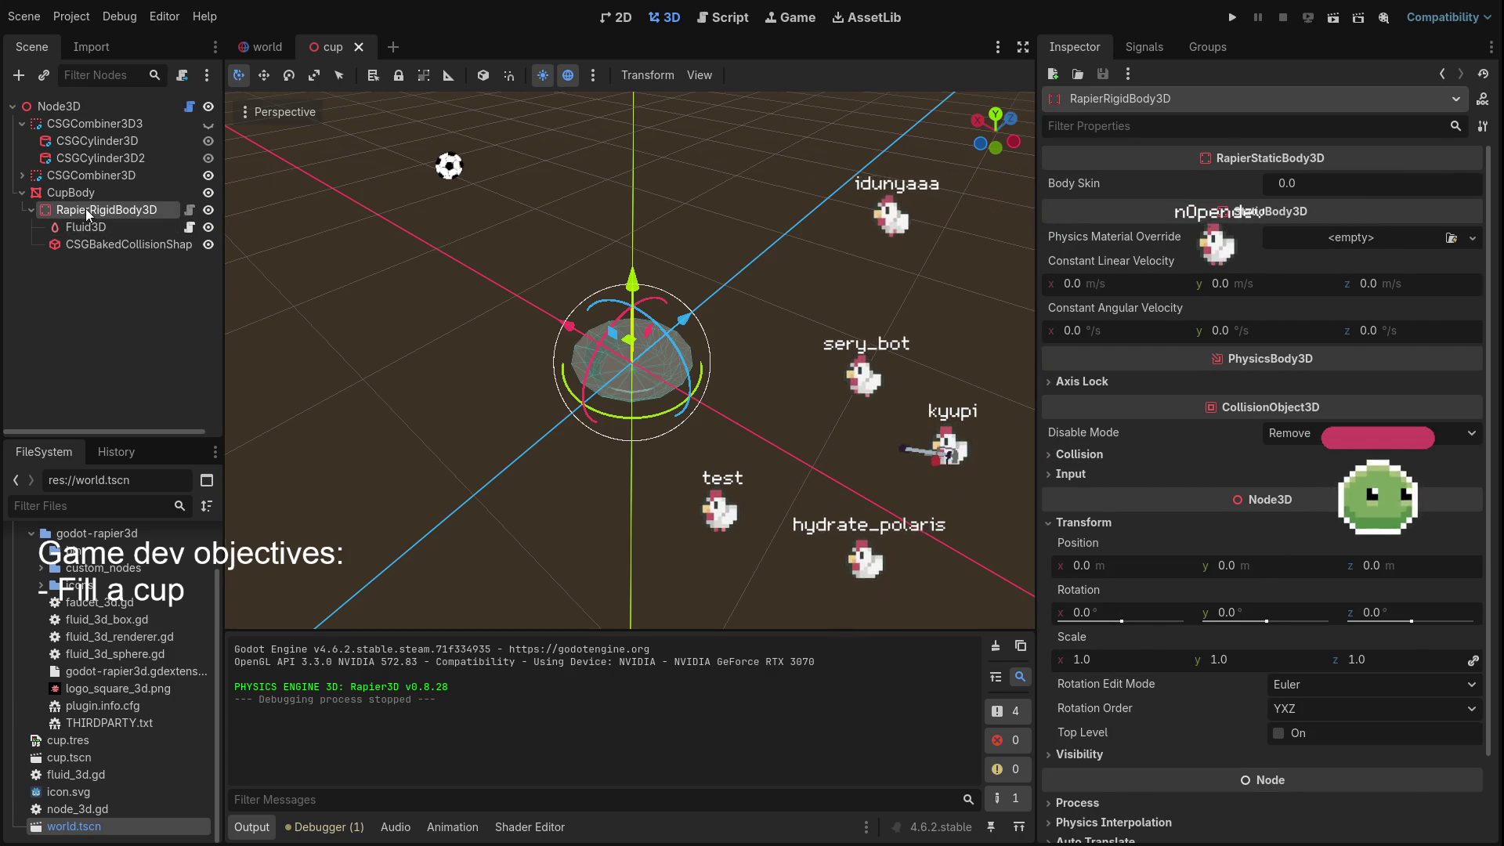
left_click(58, 190)
scroll(1120, 447, "down", 10)
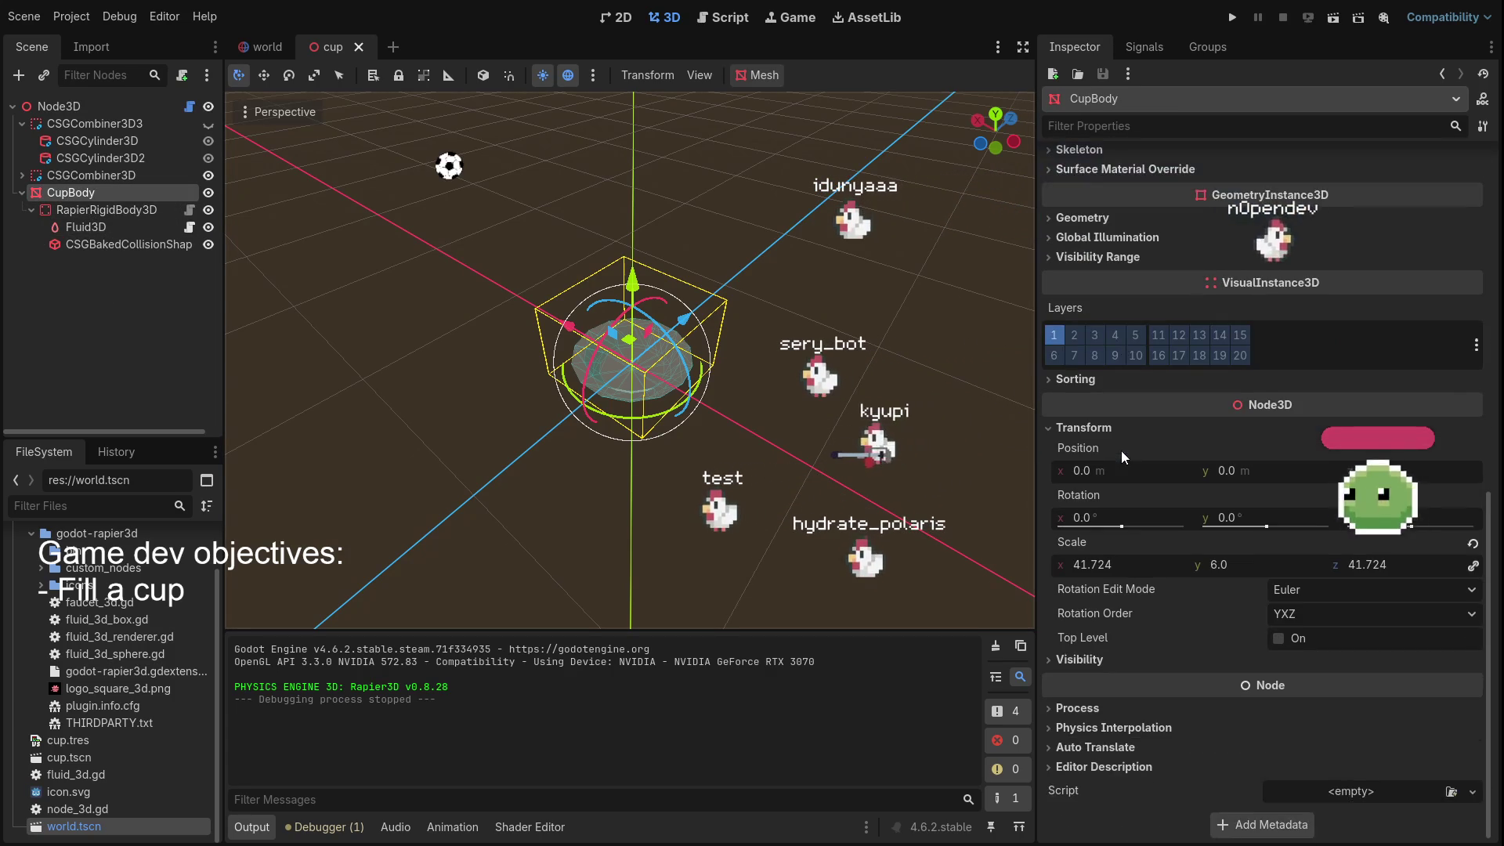
scroll(1151, 683, "up", 5)
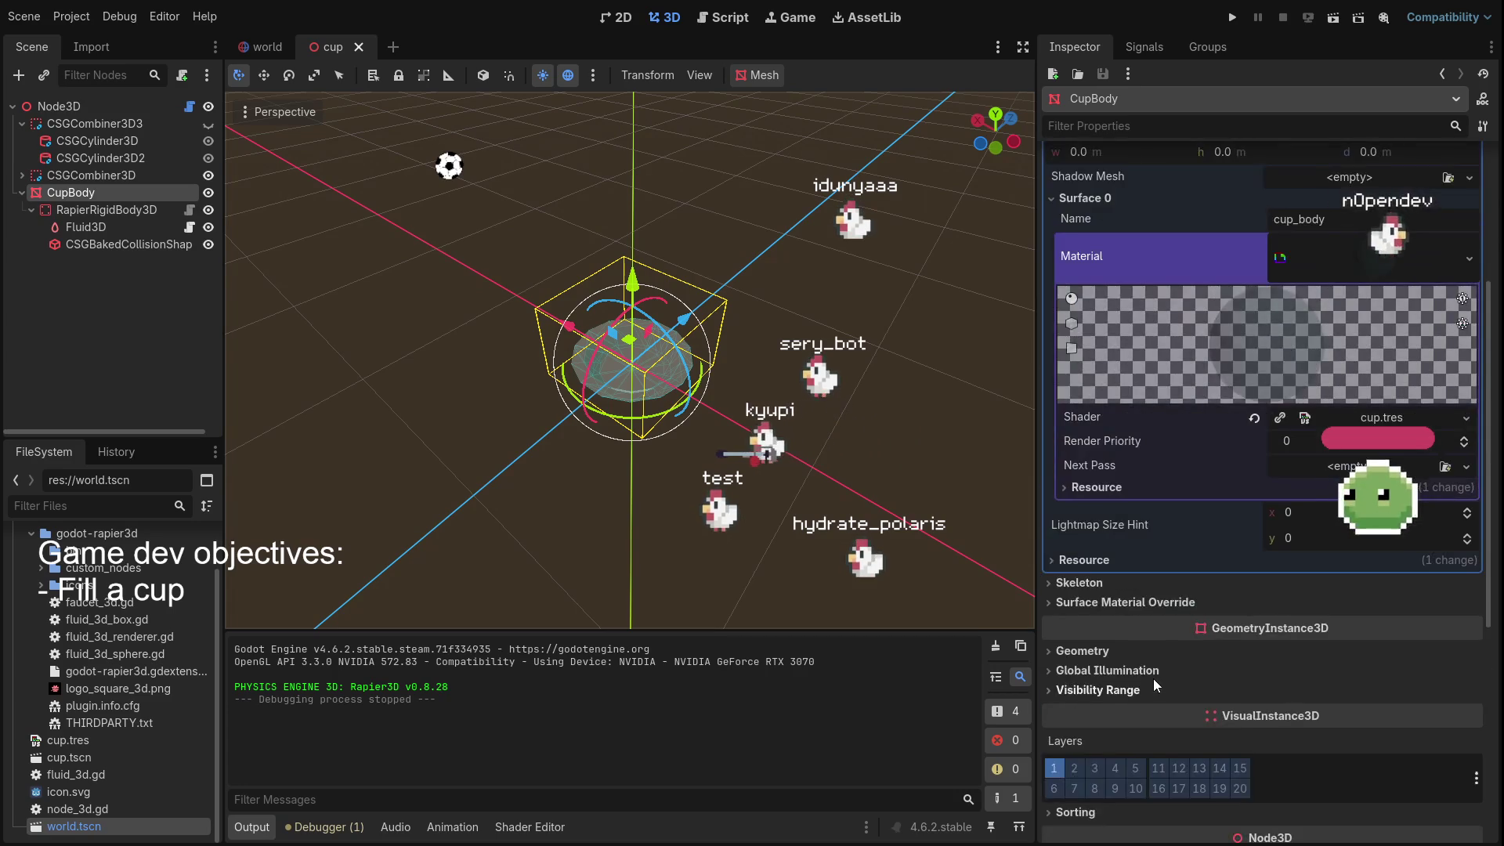
scroll(1105, 670, "down", 5)
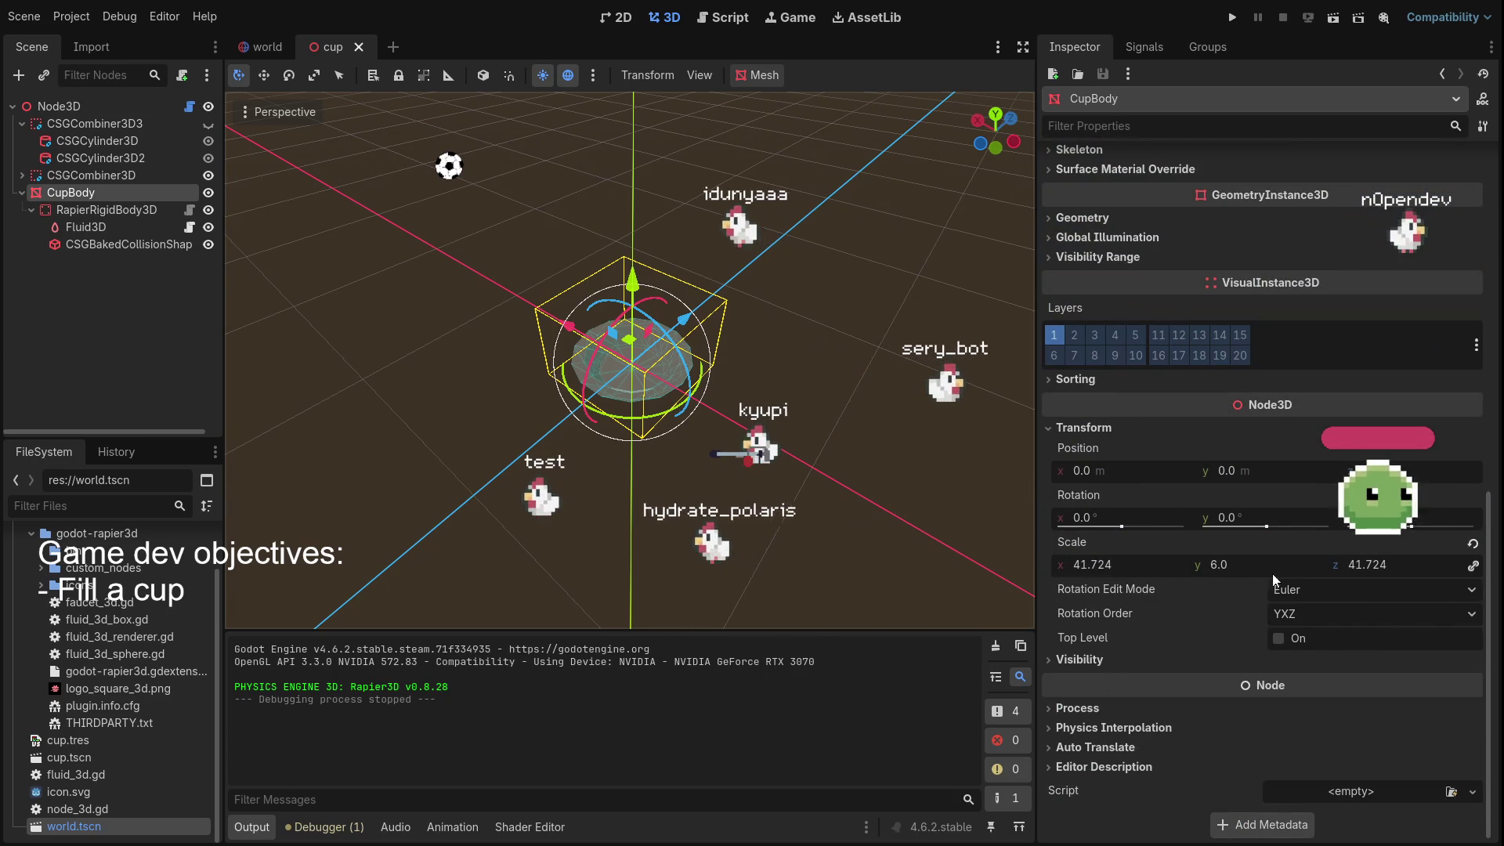
Revert CupBody's scale from 41.724, 6, 41.724 to 1 on every axis
left_click(1132, 562)
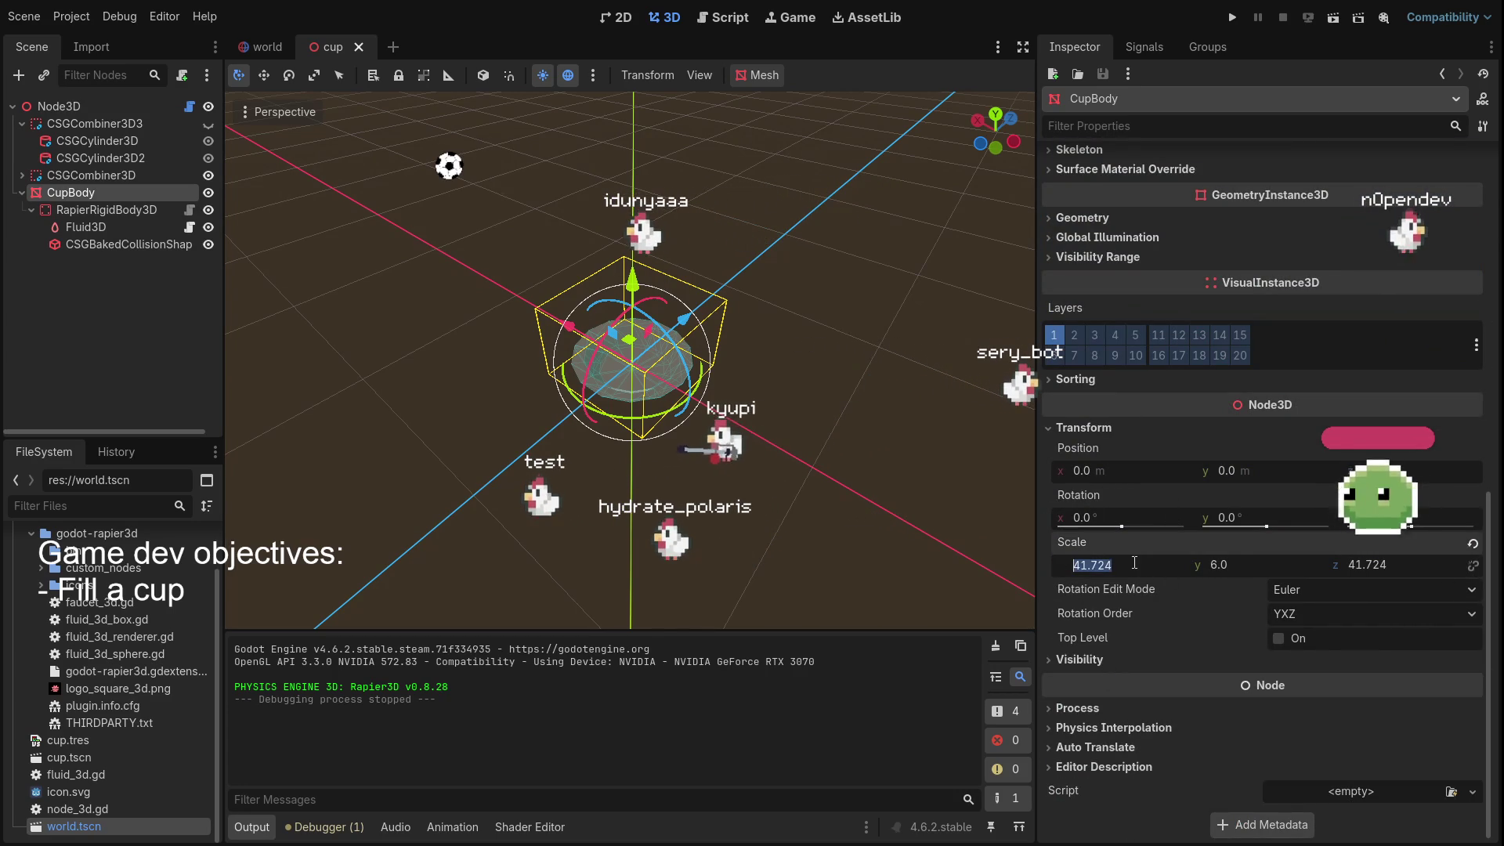
left_click(1473, 544)
scroll(534, 383, "up", 2)
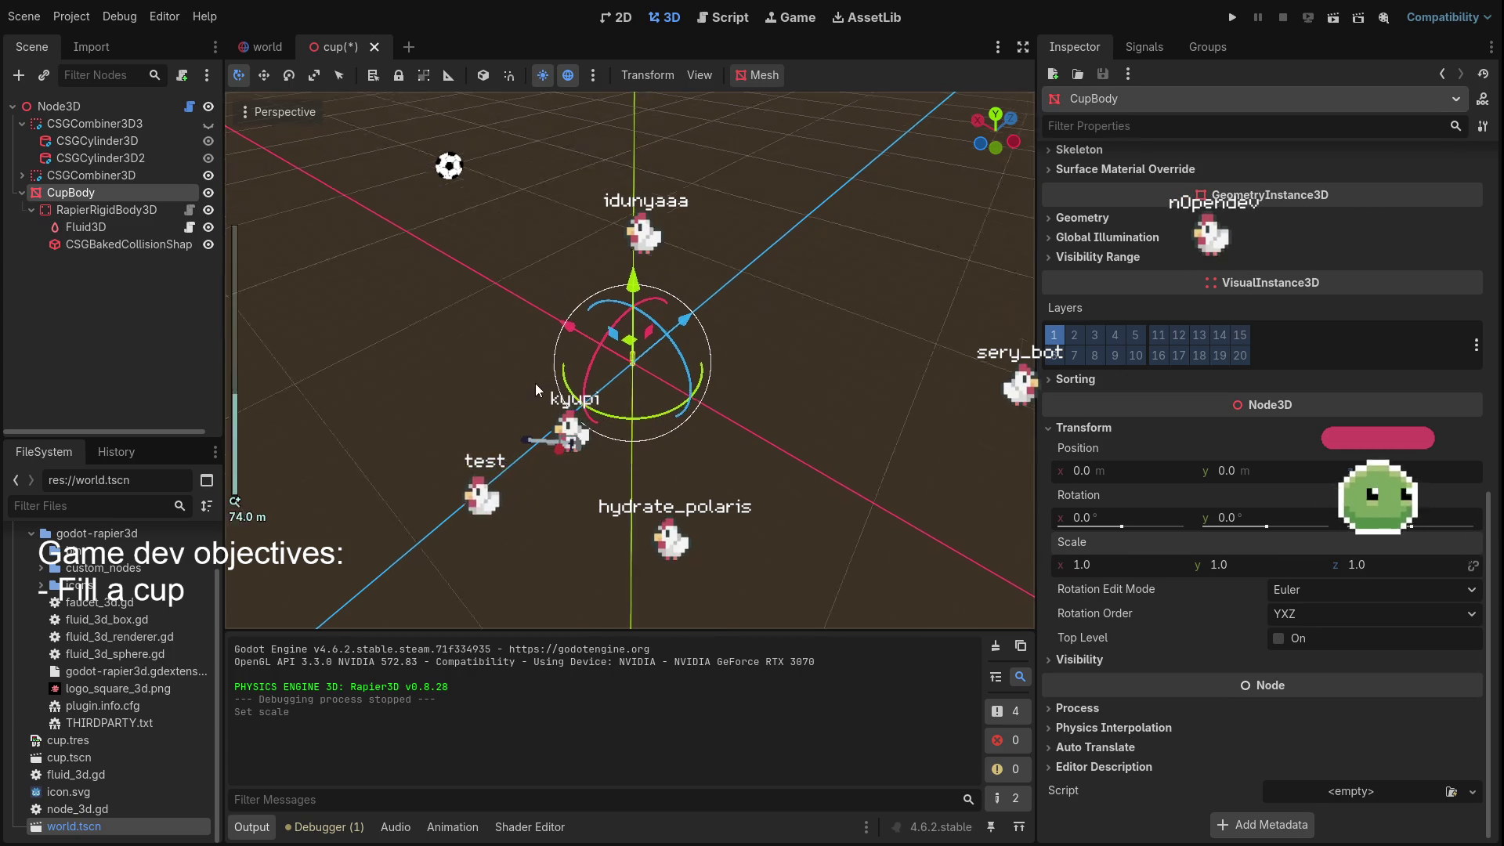
scroll(618, 386, "up", 3)
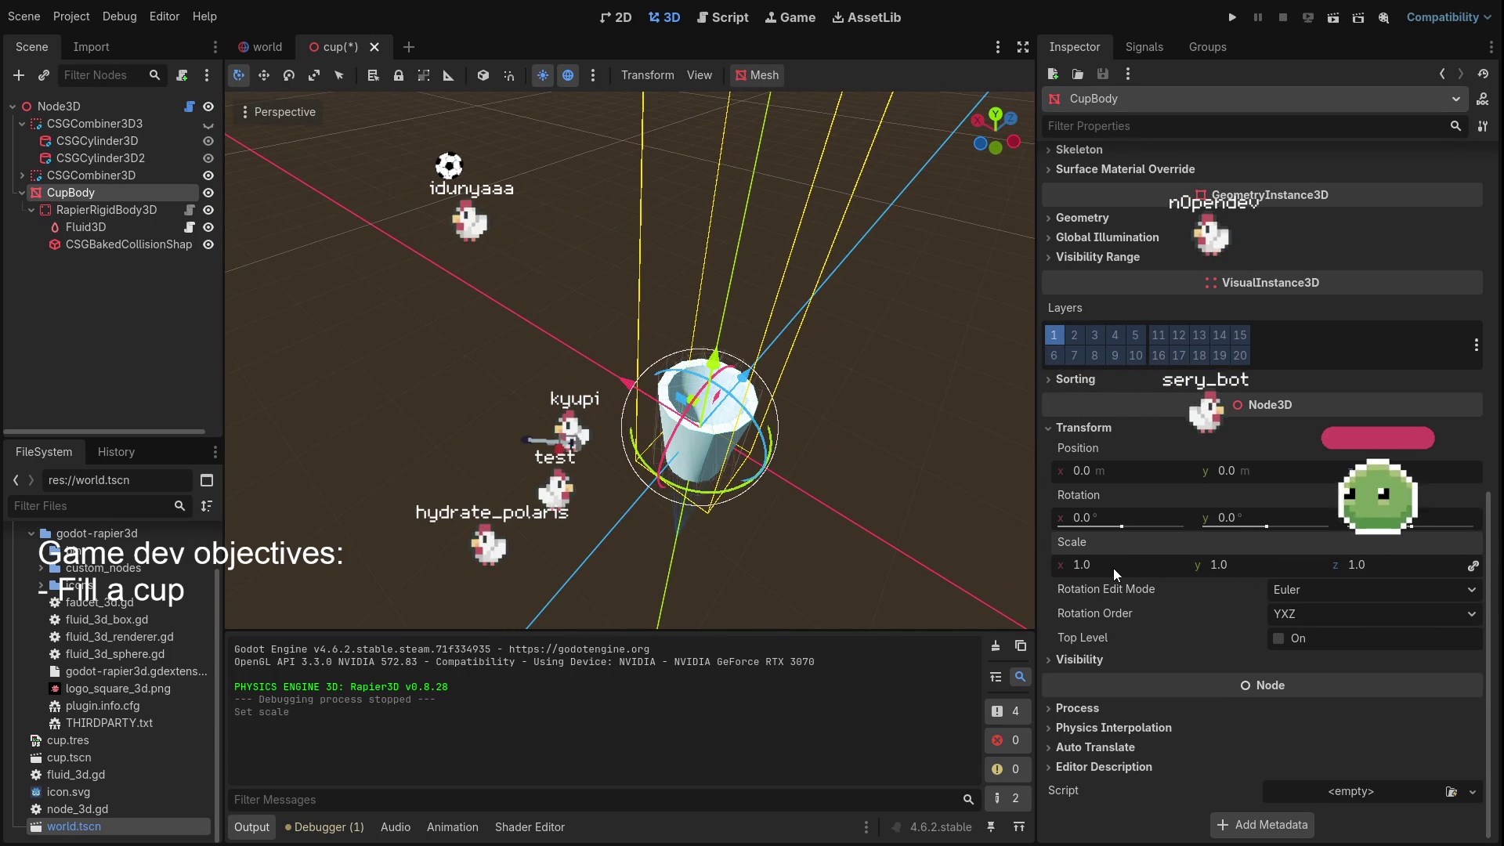
Step through RapierRigidBody3D, Fluid3D and the baked shape nodes, ending back on CupBody
left_click(70, 208)
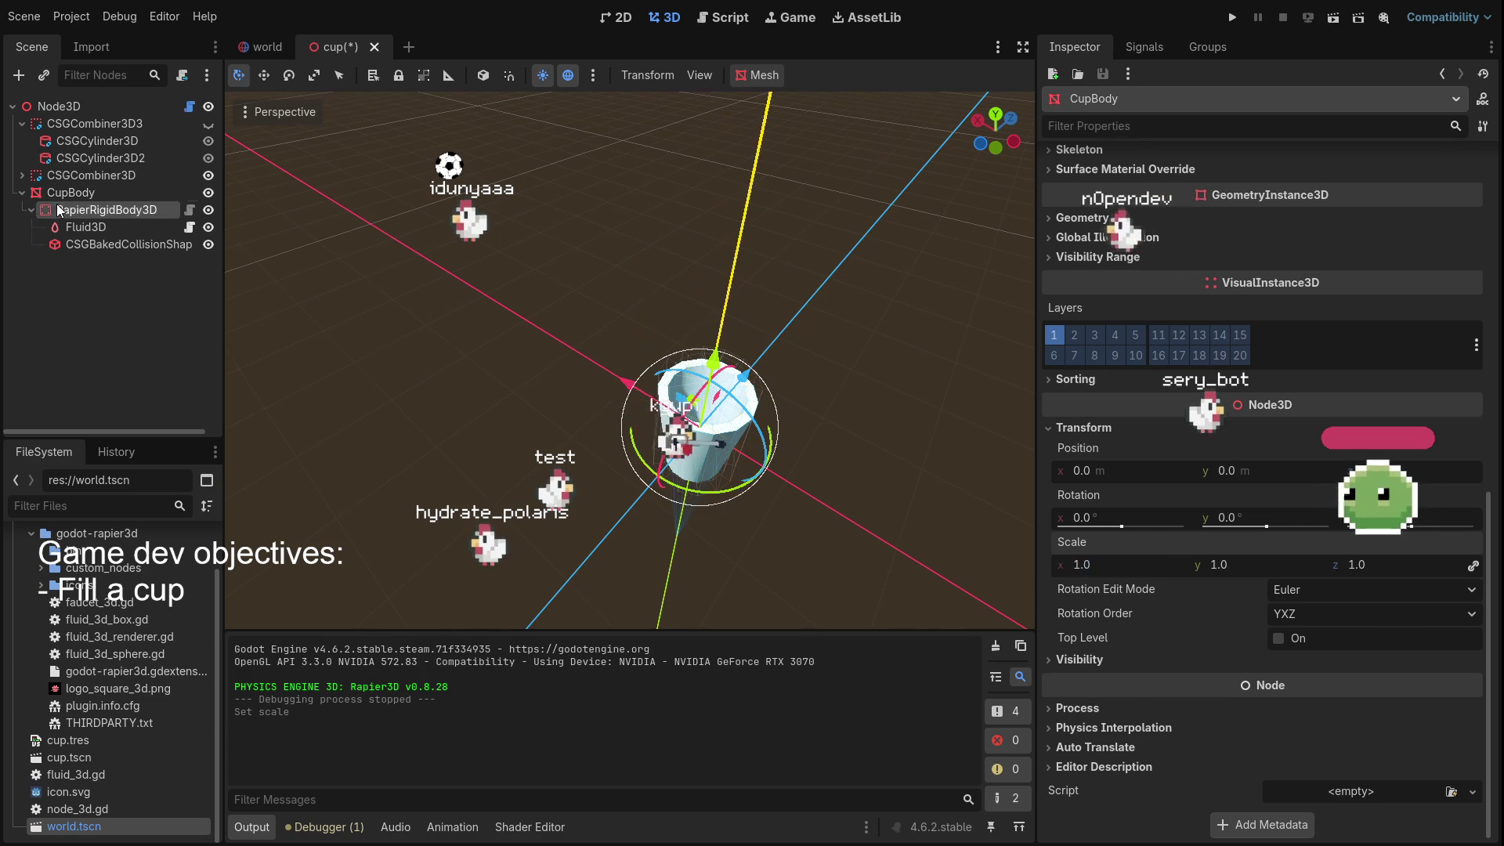
left_click(96, 229)
left_click(110, 251)
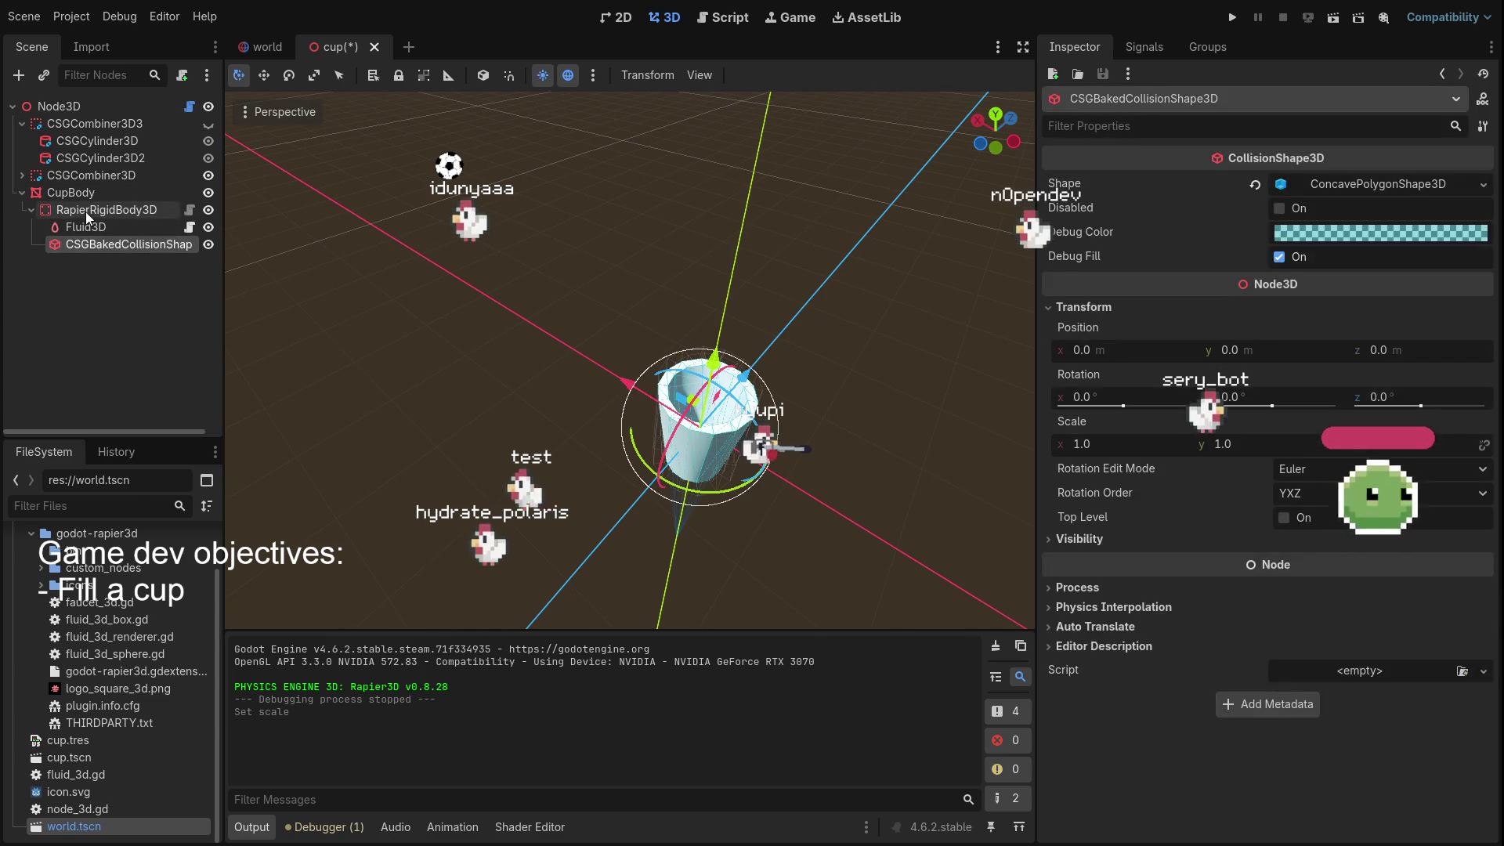
left_click(89, 207)
left_click(85, 194)
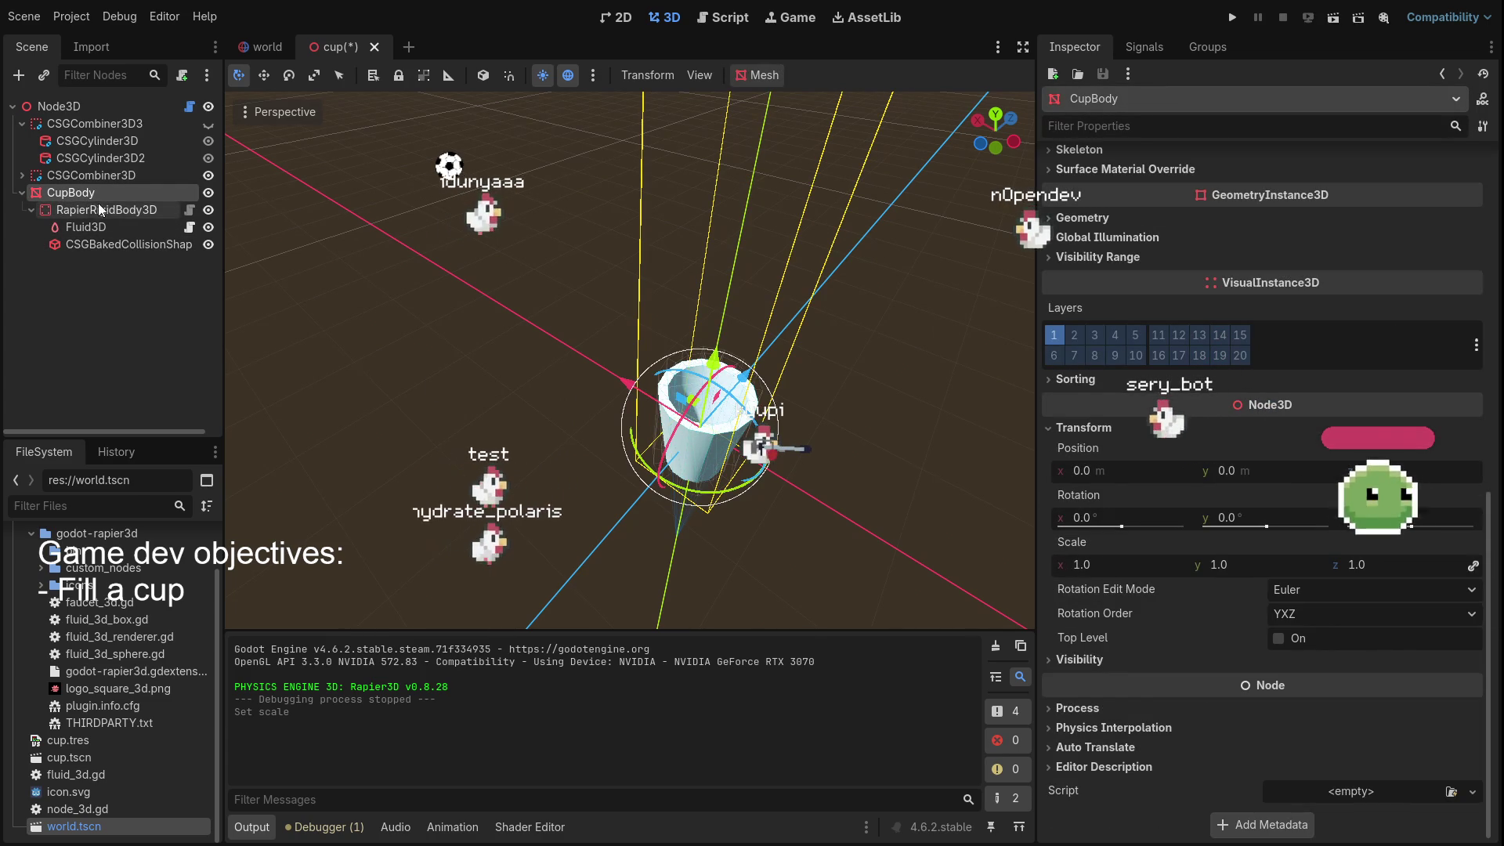
Toggle the CSG nodes' visibility, leaving CSGCylinder3D and CSGCylinder3D2 visible again
left_click(207, 141)
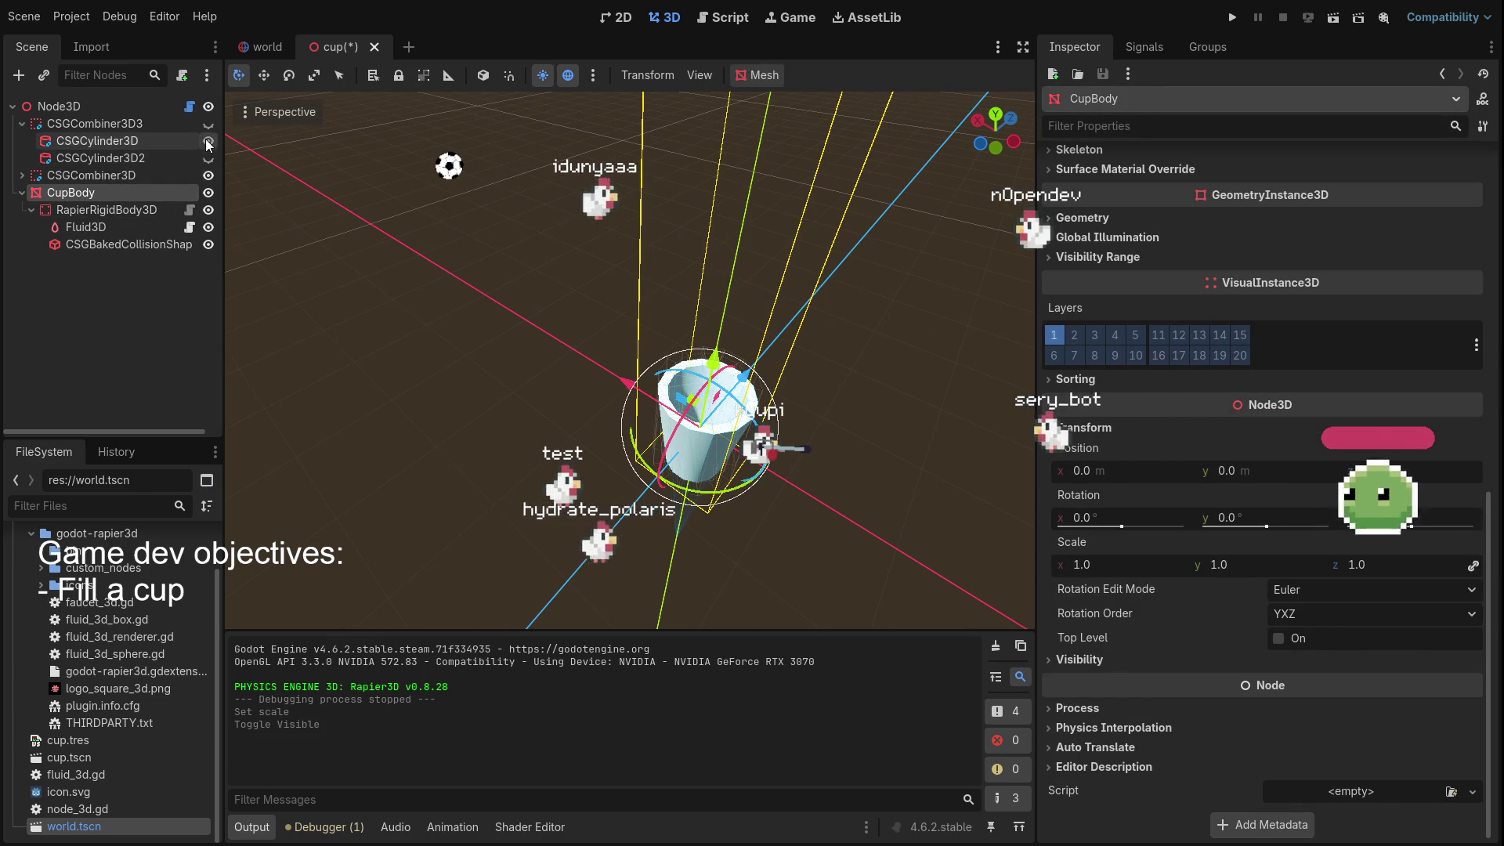
left_click(207, 158)
left_click(209, 176)
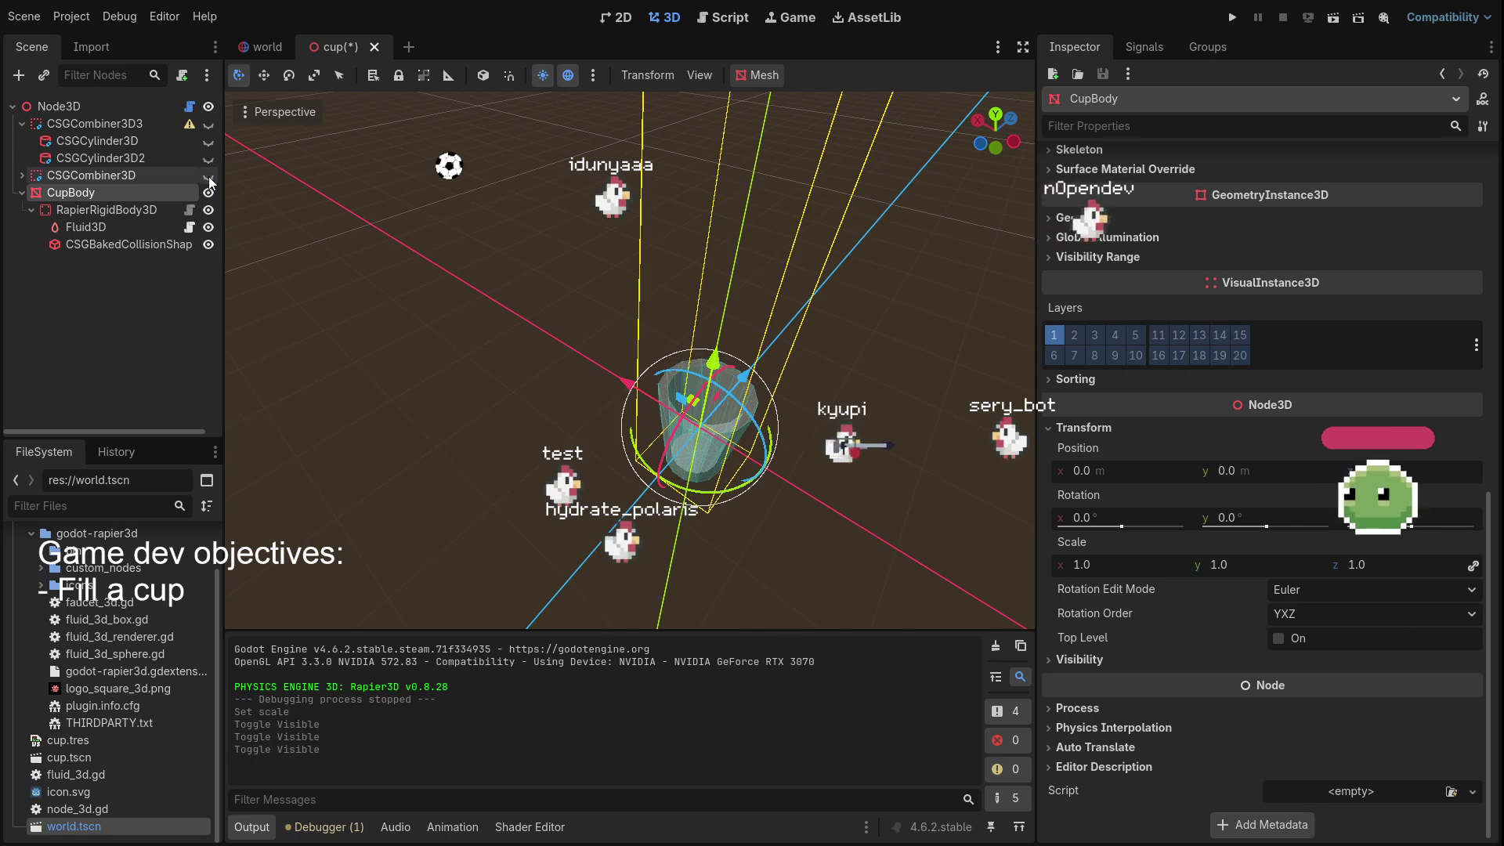
double_click(209, 124)
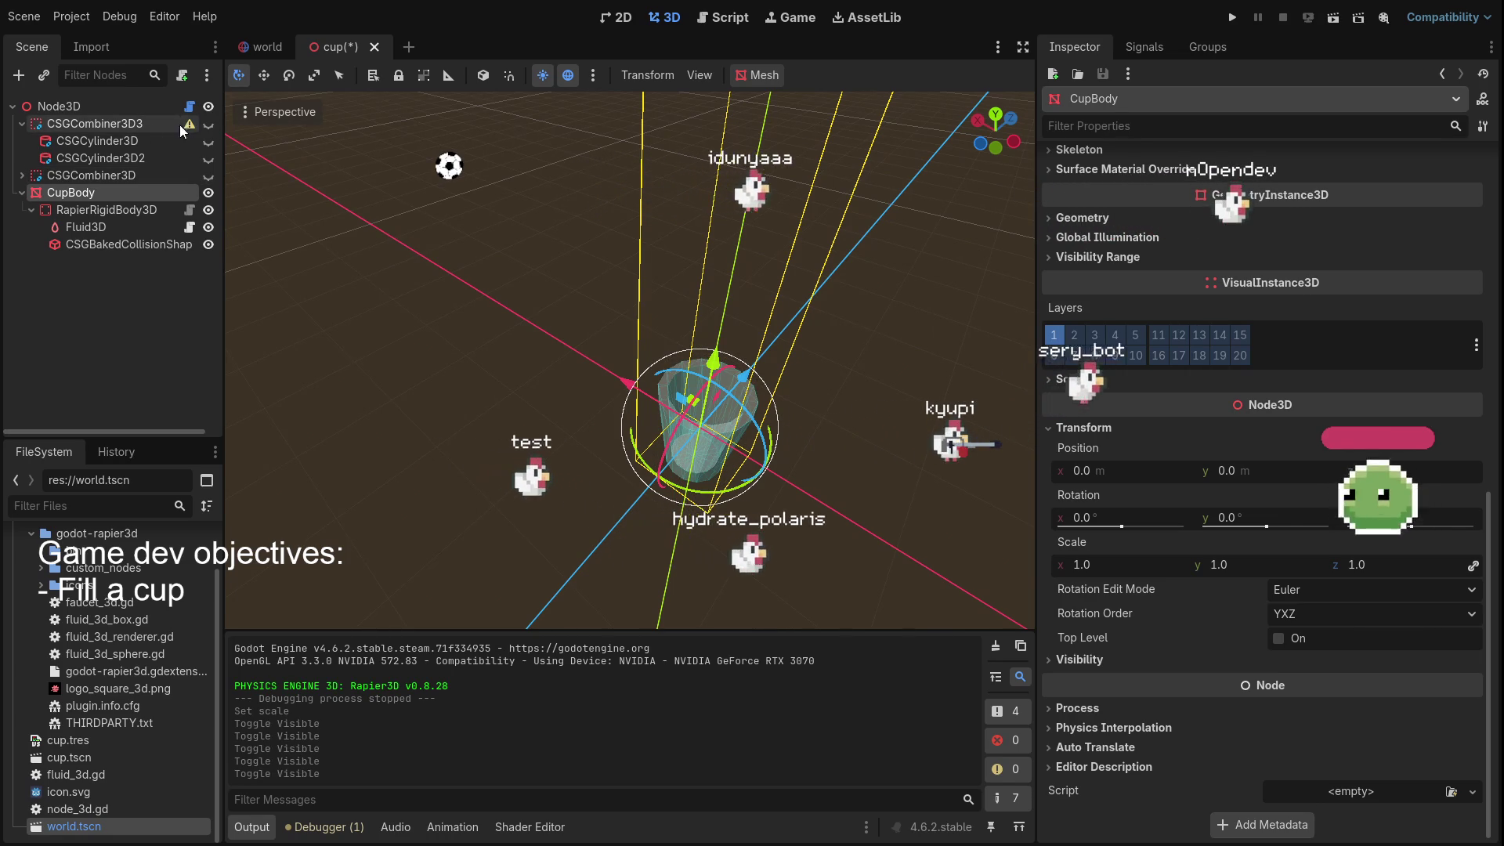
left_click(107, 130)
left_click(94, 159)
left_click(208, 141)
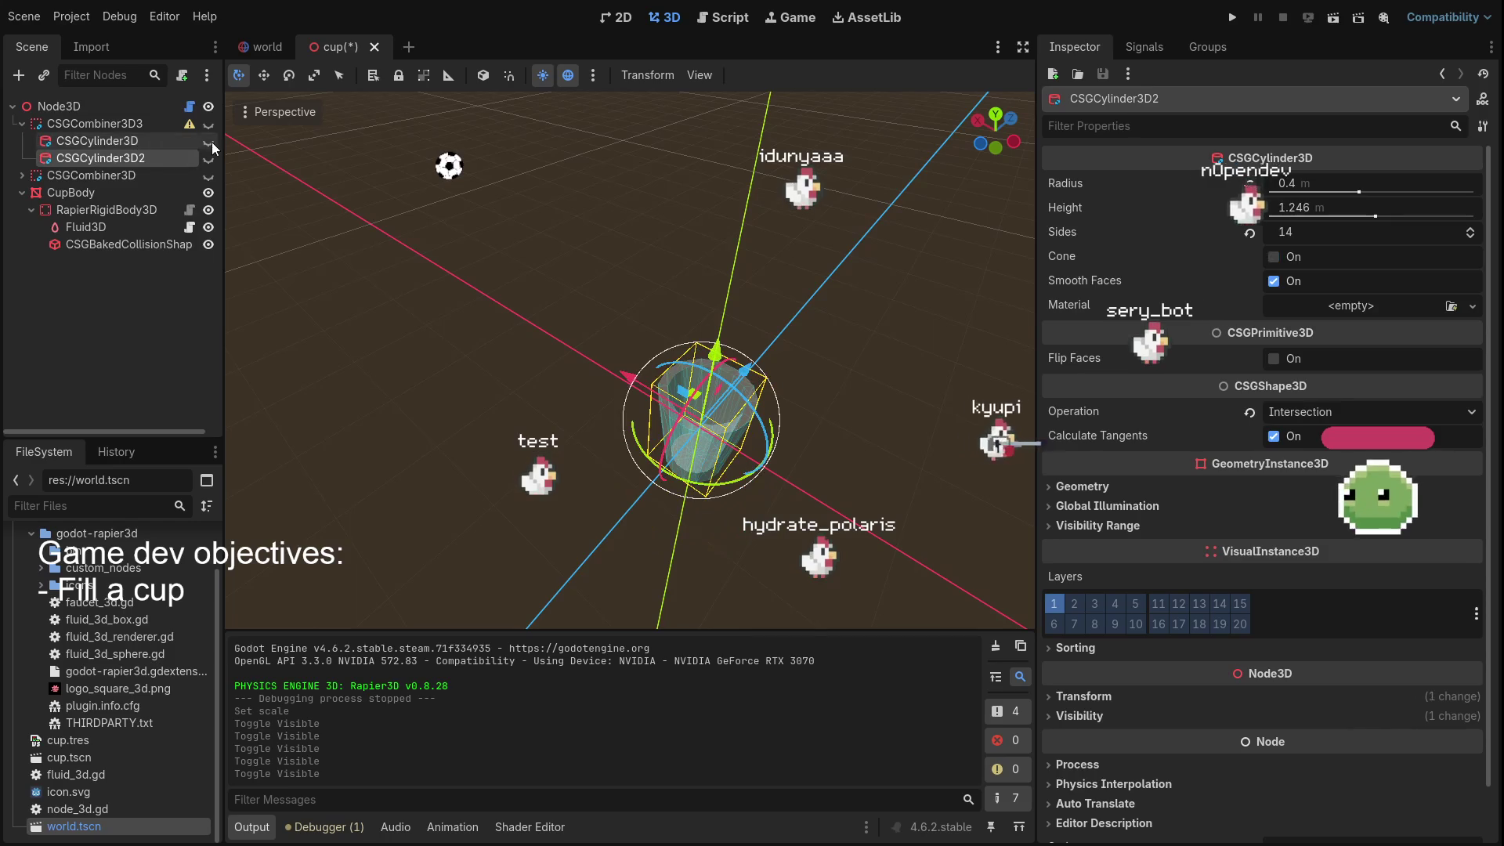
left_click(208, 159)
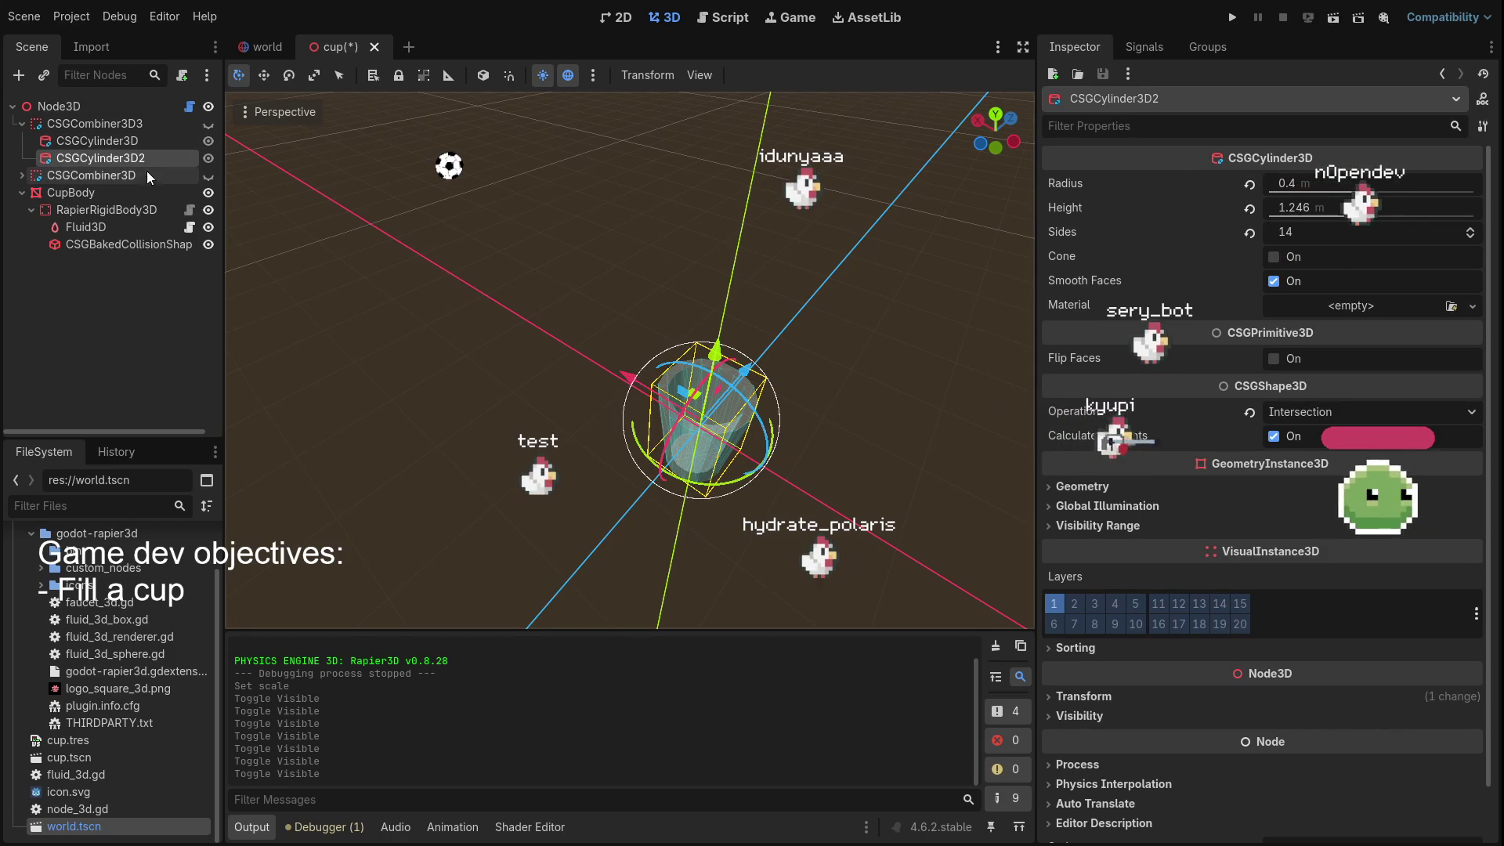
Collapse CSGCombiner3D3 and run the game to test the cup
left_click(21, 124)
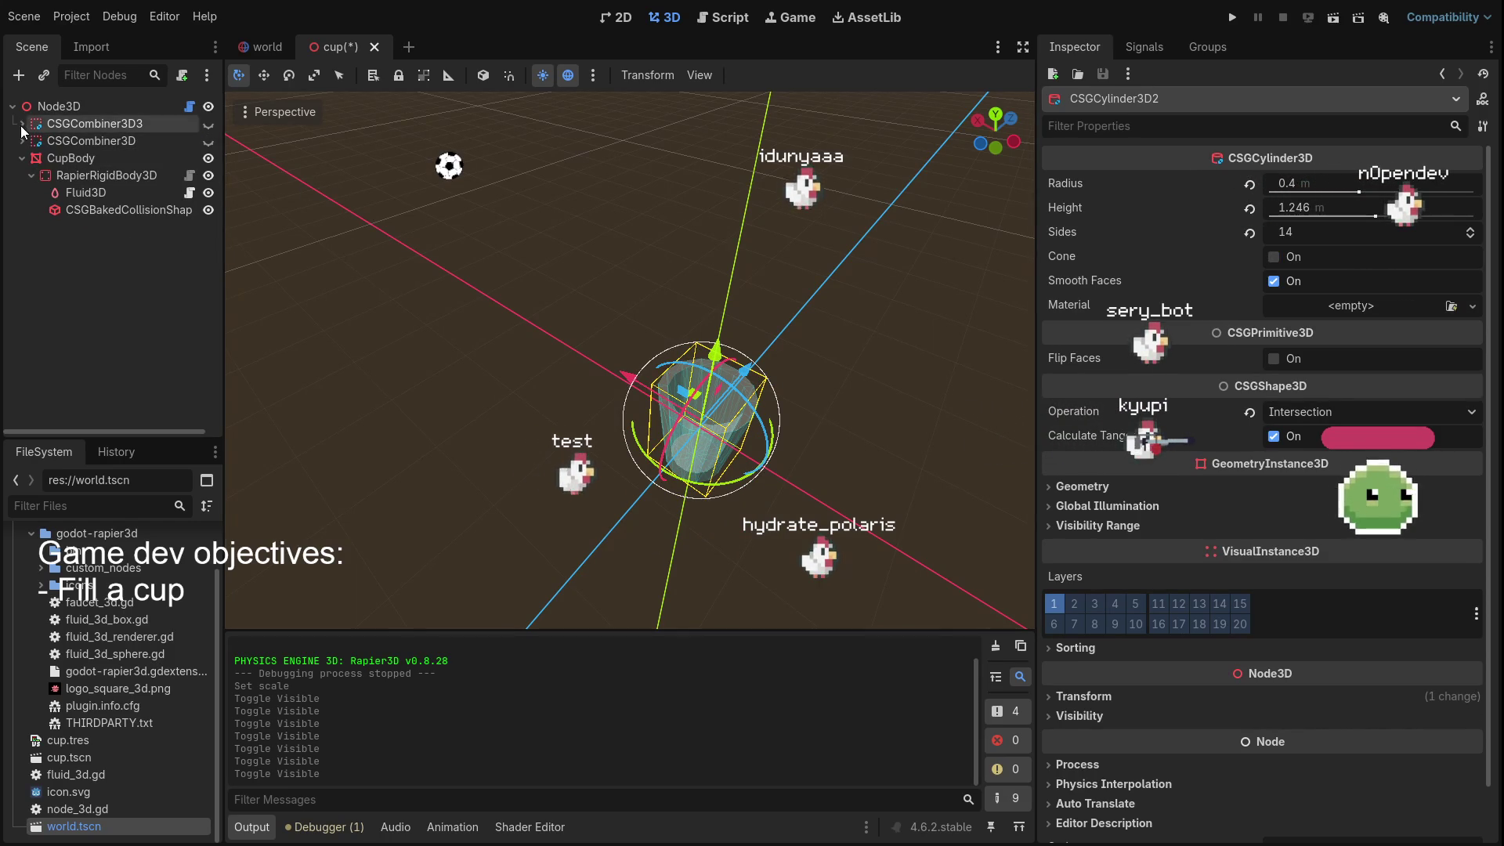
scroll(622, 359, "up", 5)
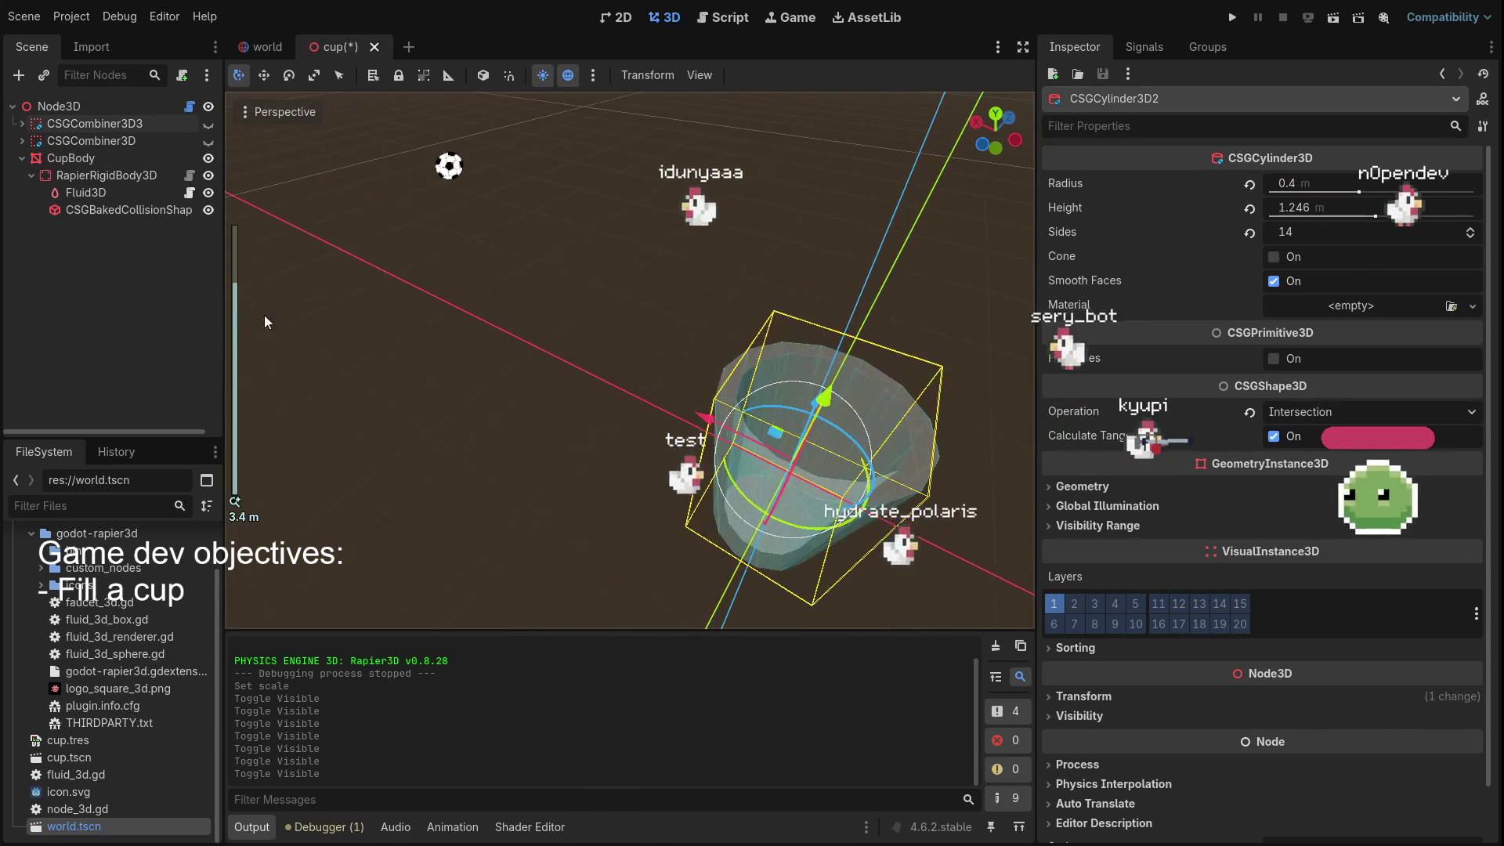
left_click(1230, 21)
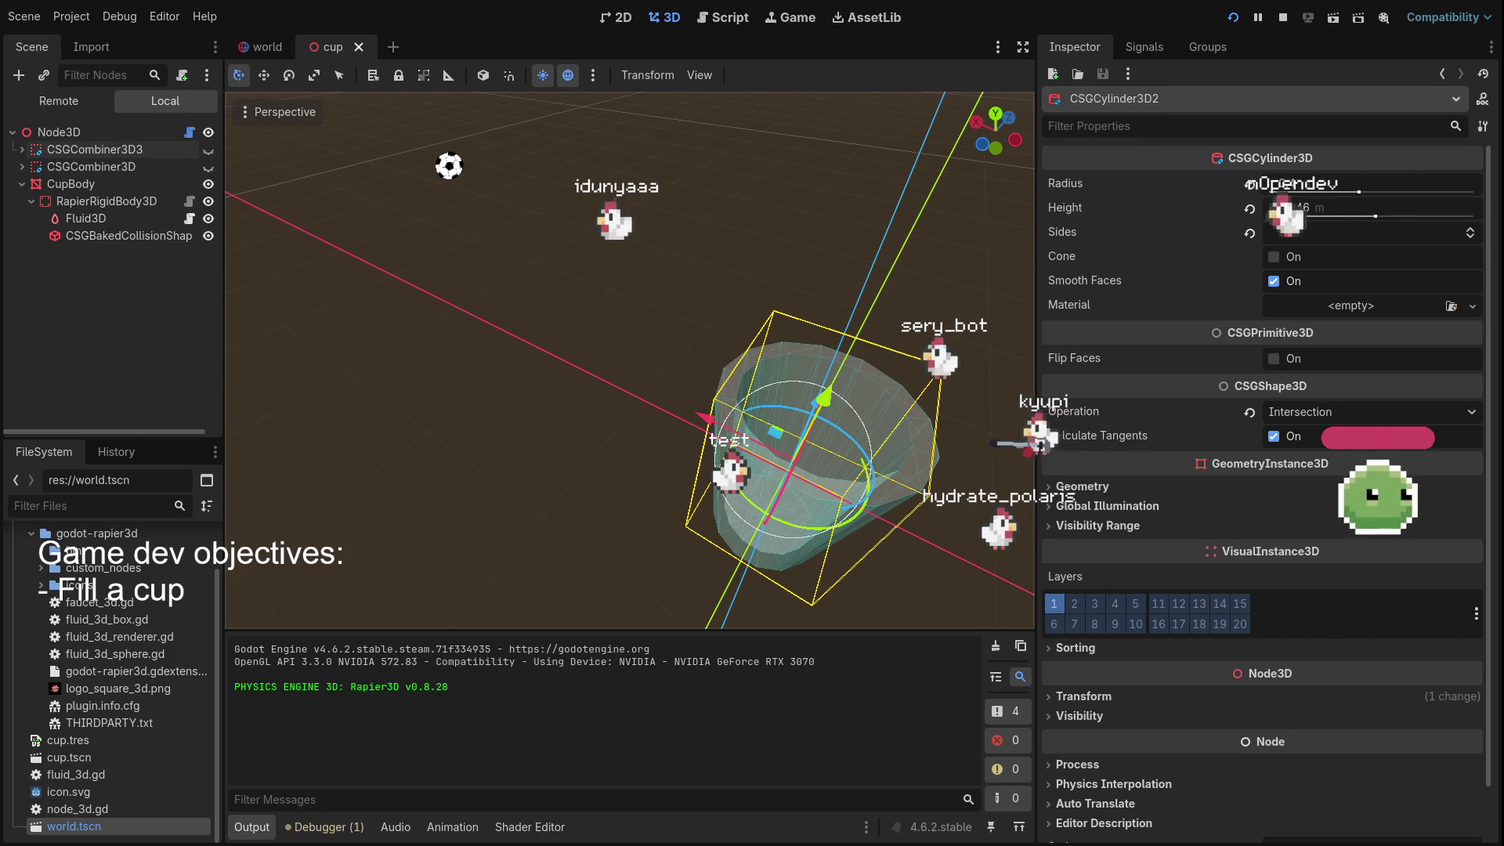
Stop the game and set CupBody's scale to 10 on all linked axes
key("F8")
left_click(86, 174)
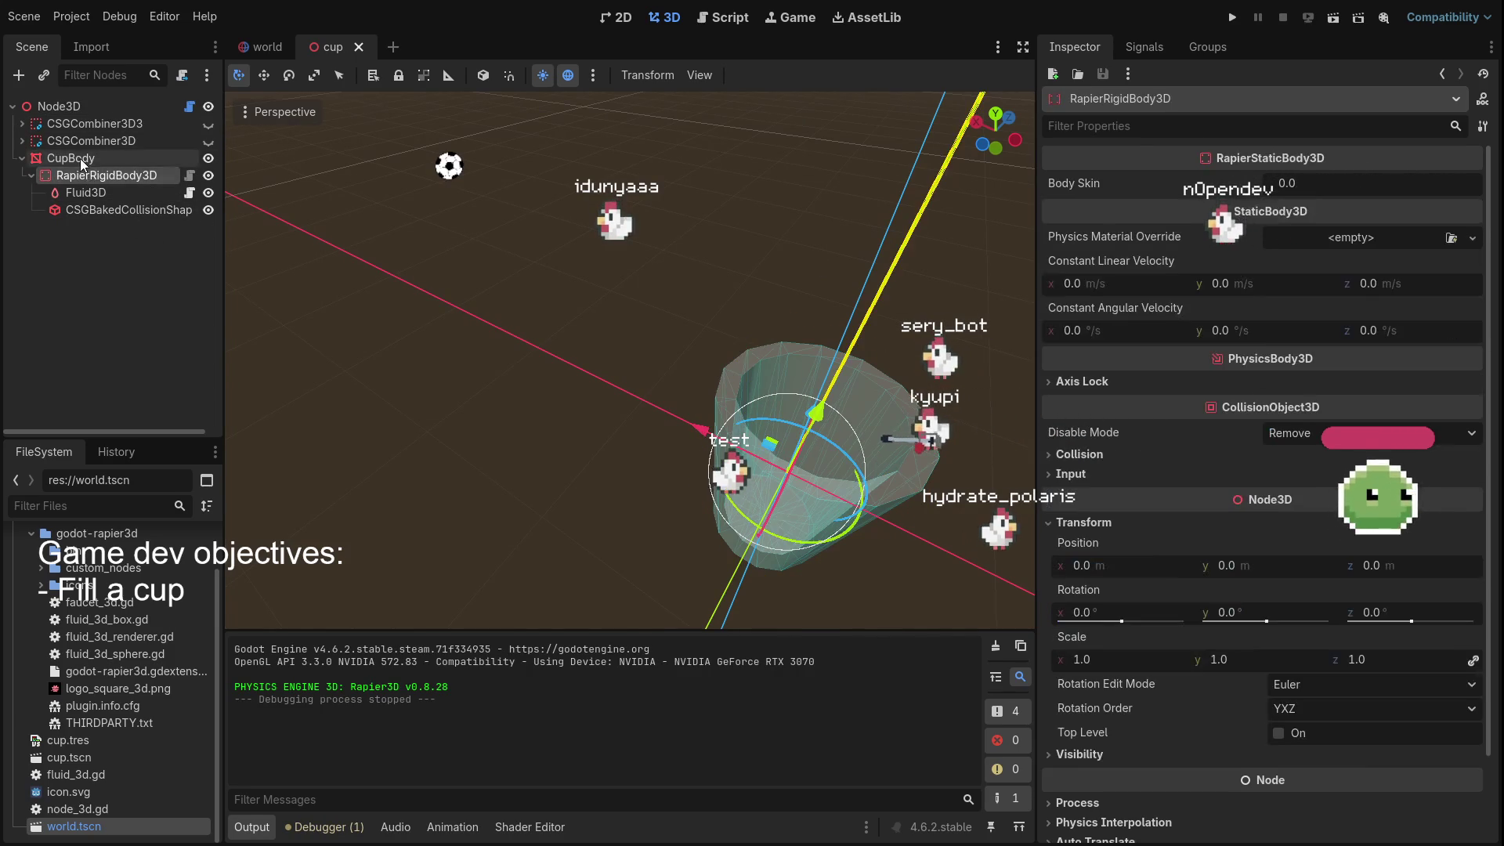
left_click(80, 158)
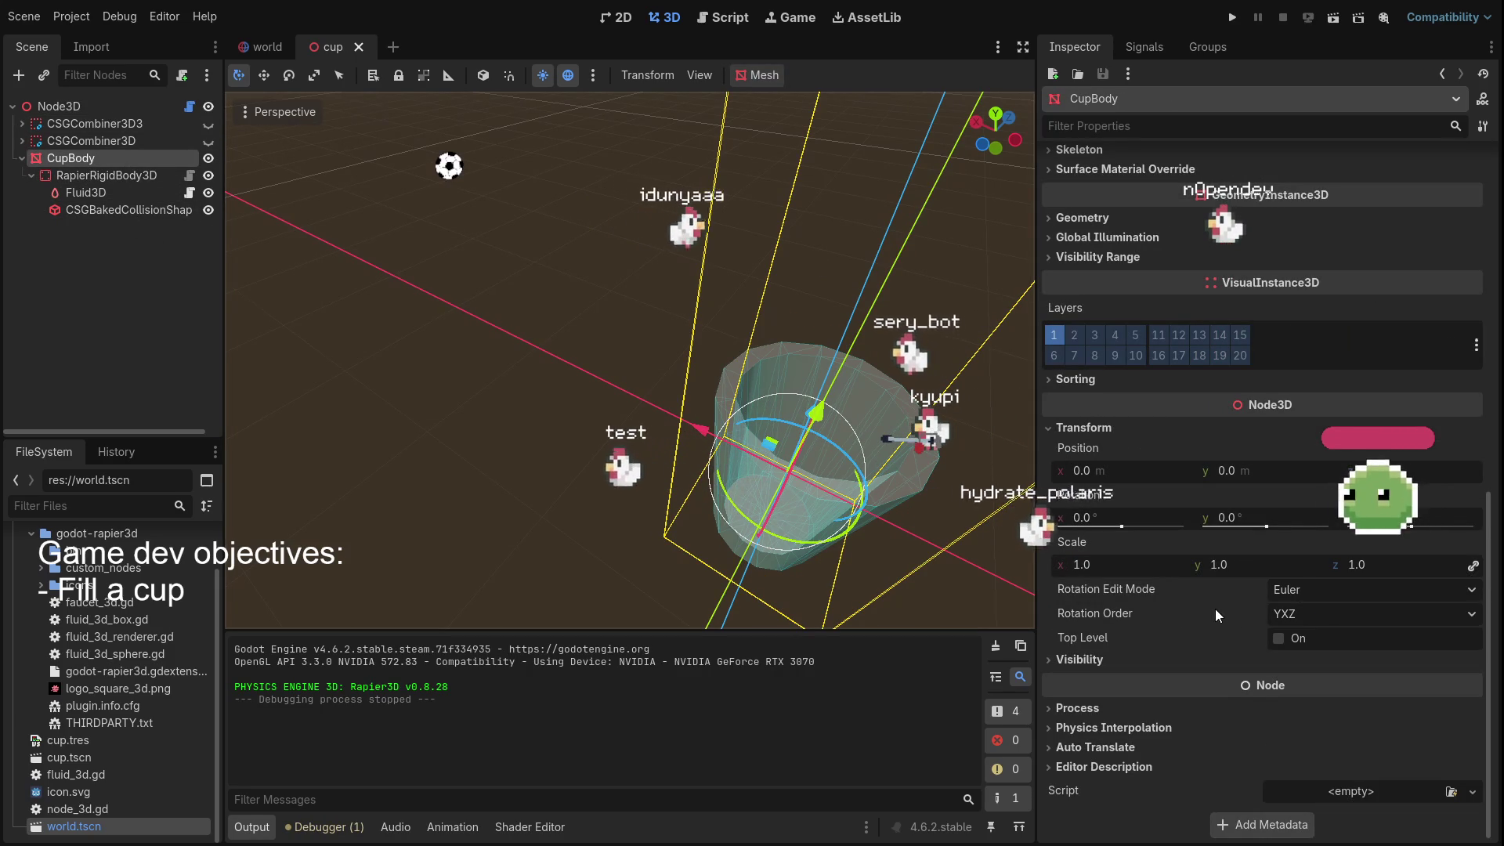
left_click(1112, 562)
type("10")
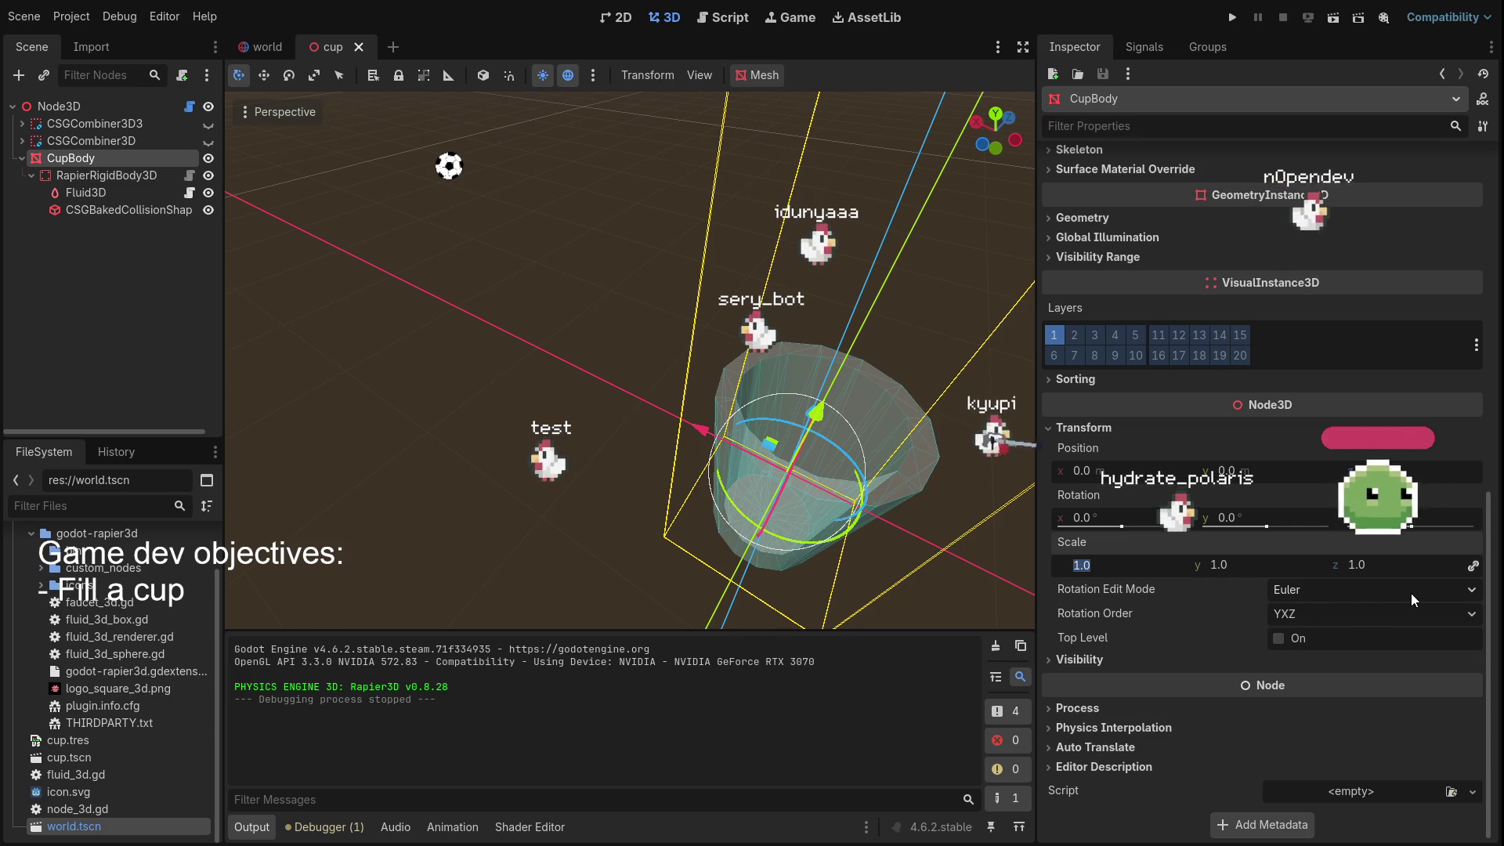
key("Return")
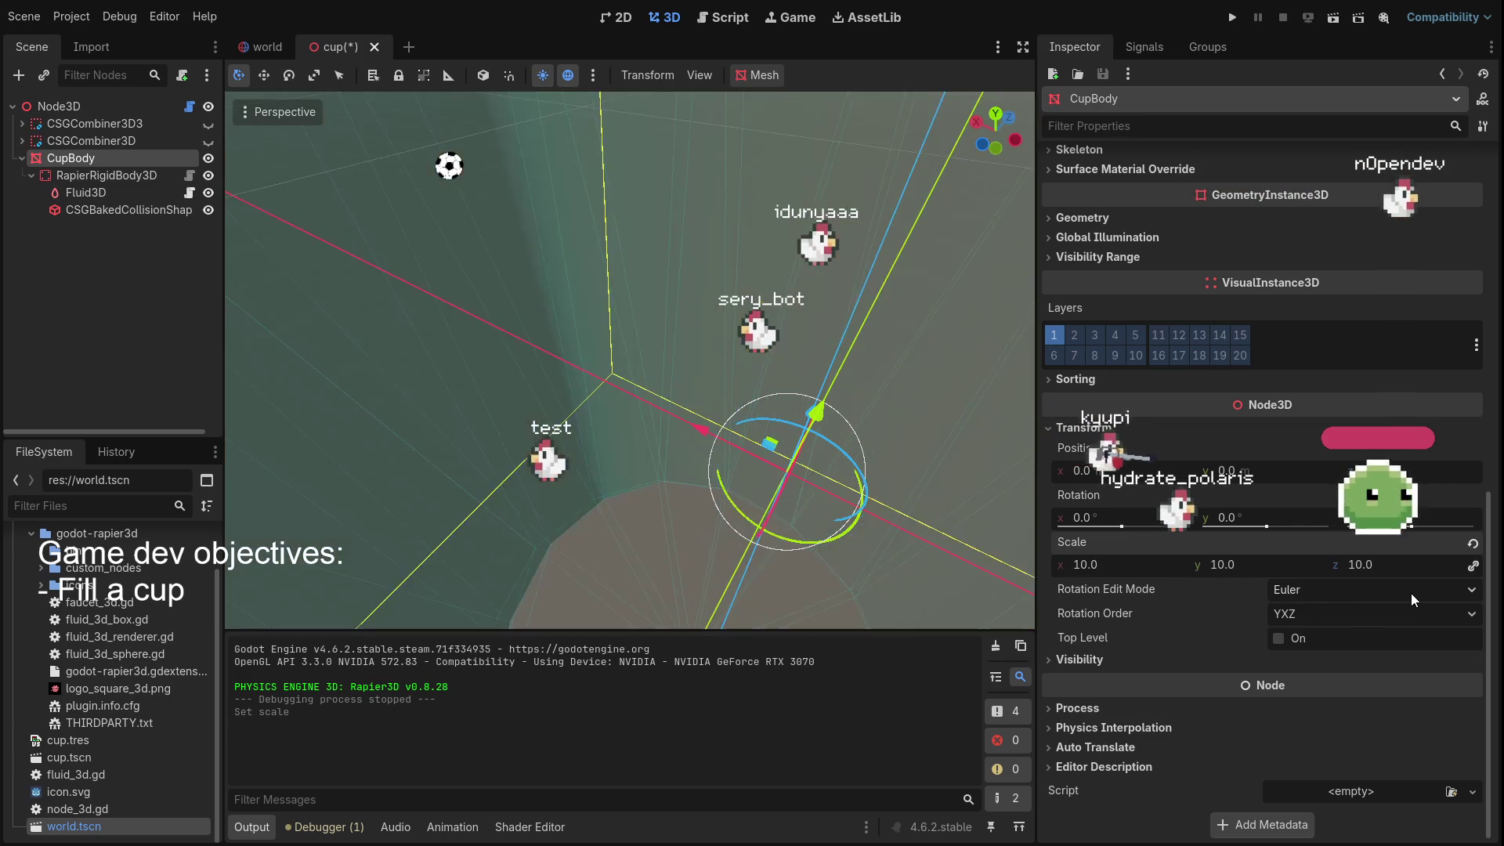
Look down on the enlarged cup and run the game with F5
scroll(644, 329, "down", 6)
left_click_drag(644, 329, 514, 323)
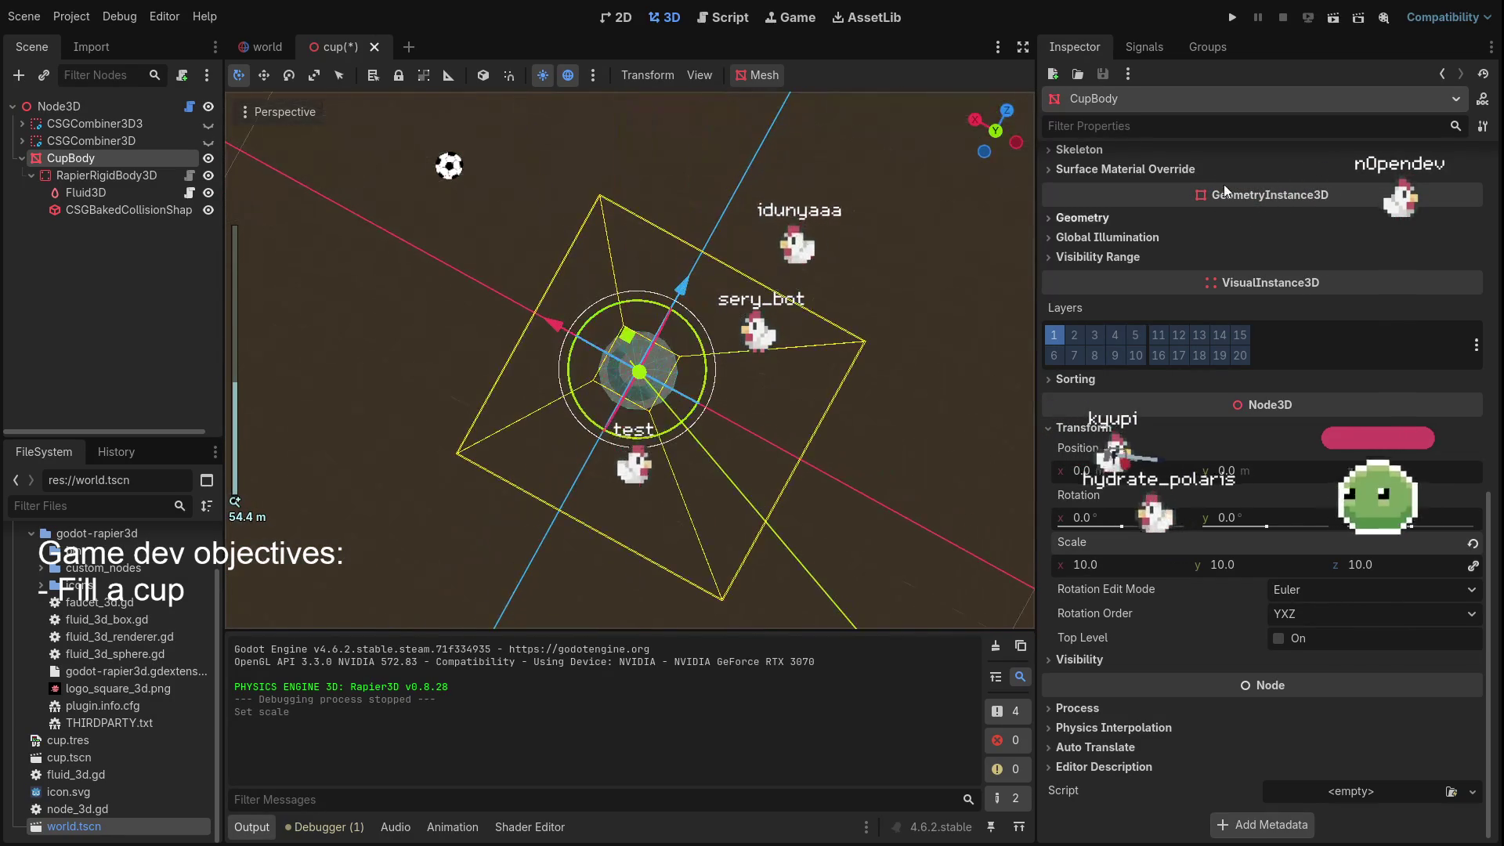
key("F5")
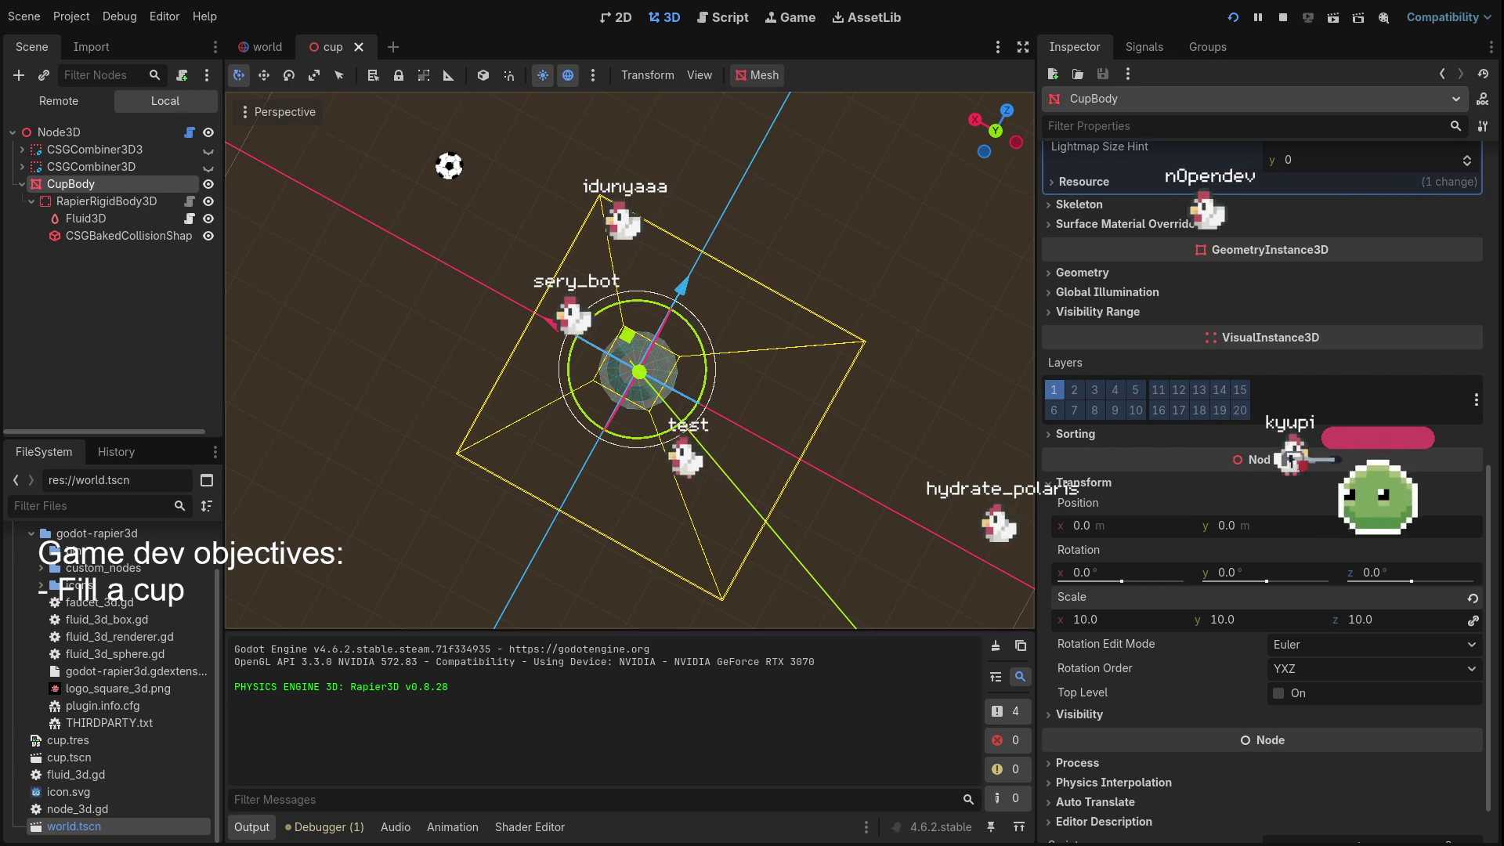
Stop the game and tick Backface Collision on the baked shape's ConcavePolygonShape3D
key("F8")
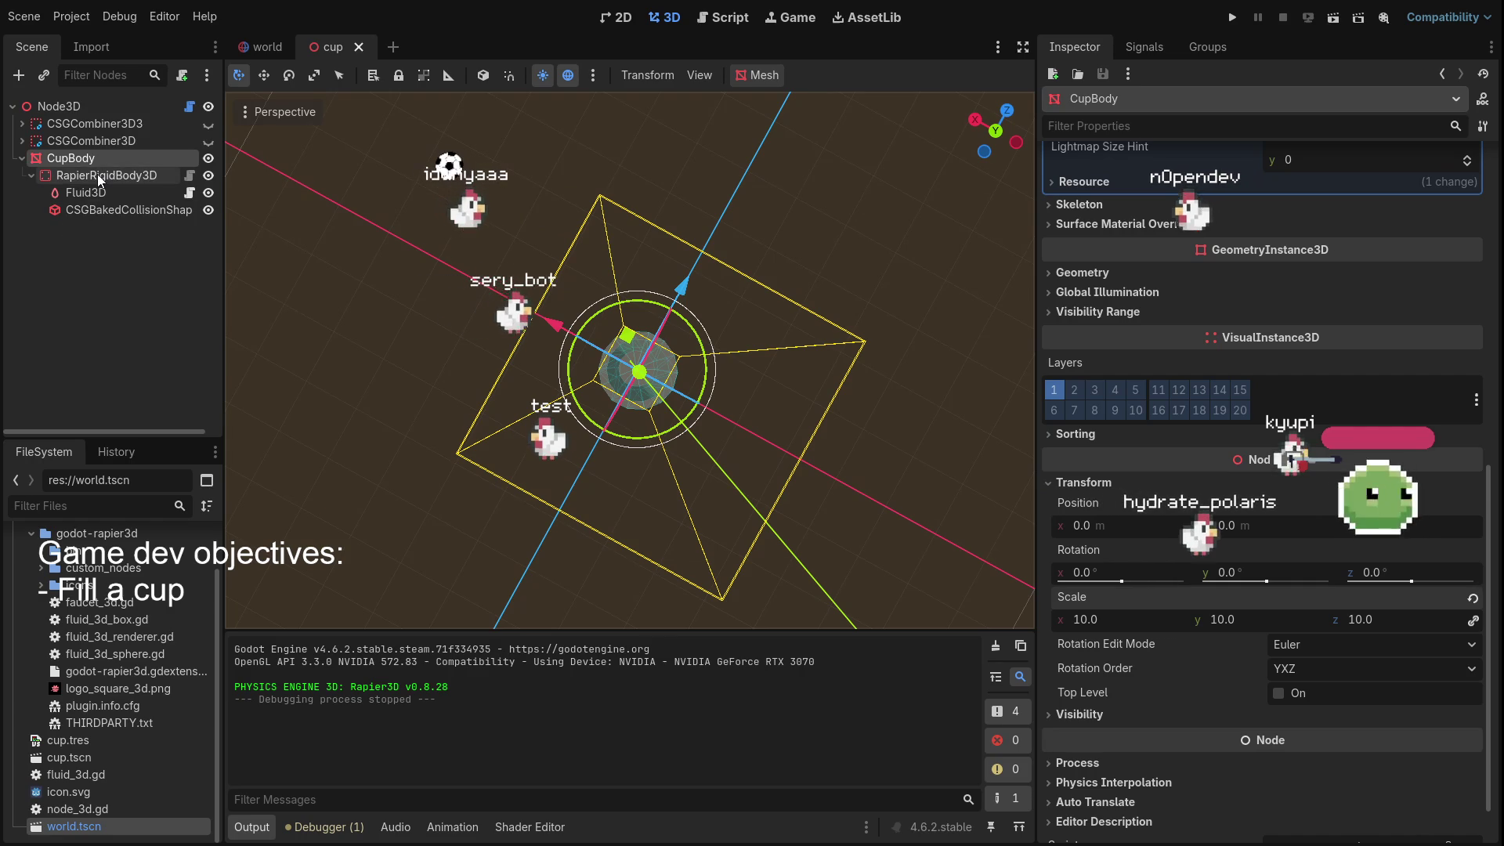
left_click(91, 217)
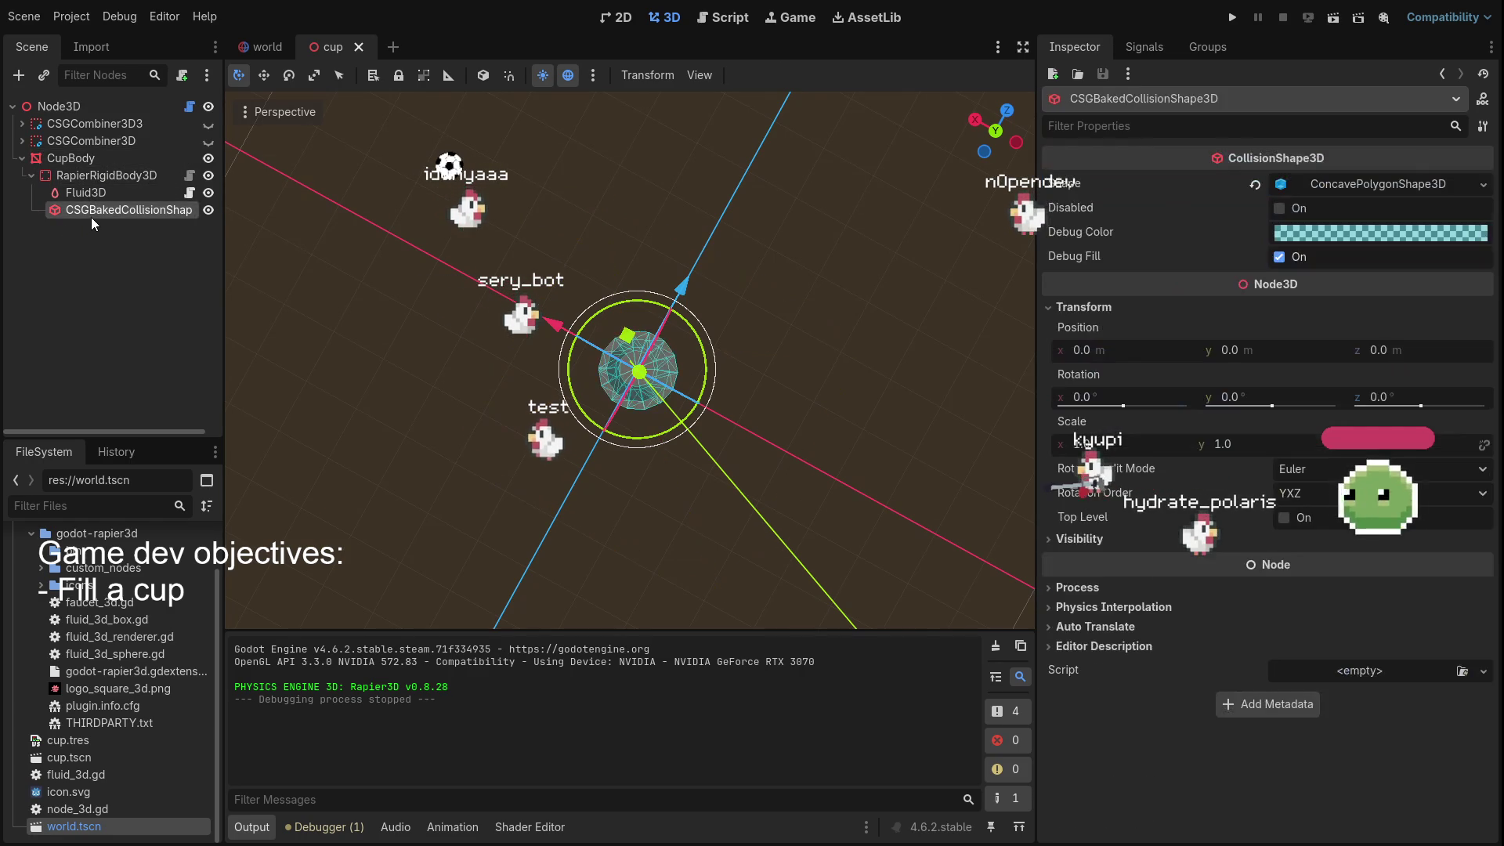
left_click(110, 176)
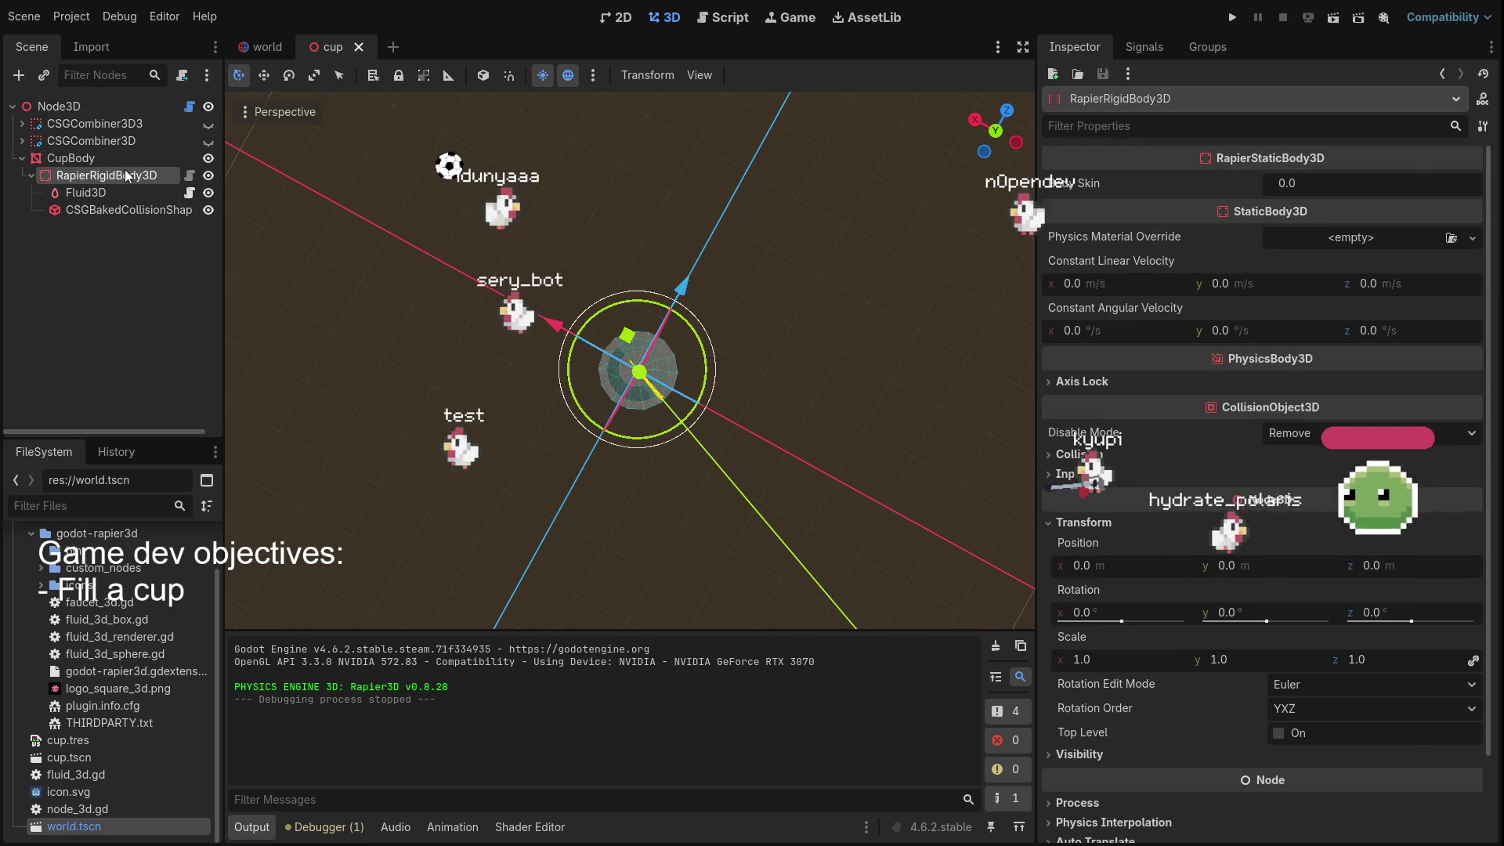
left_click(101, 208)
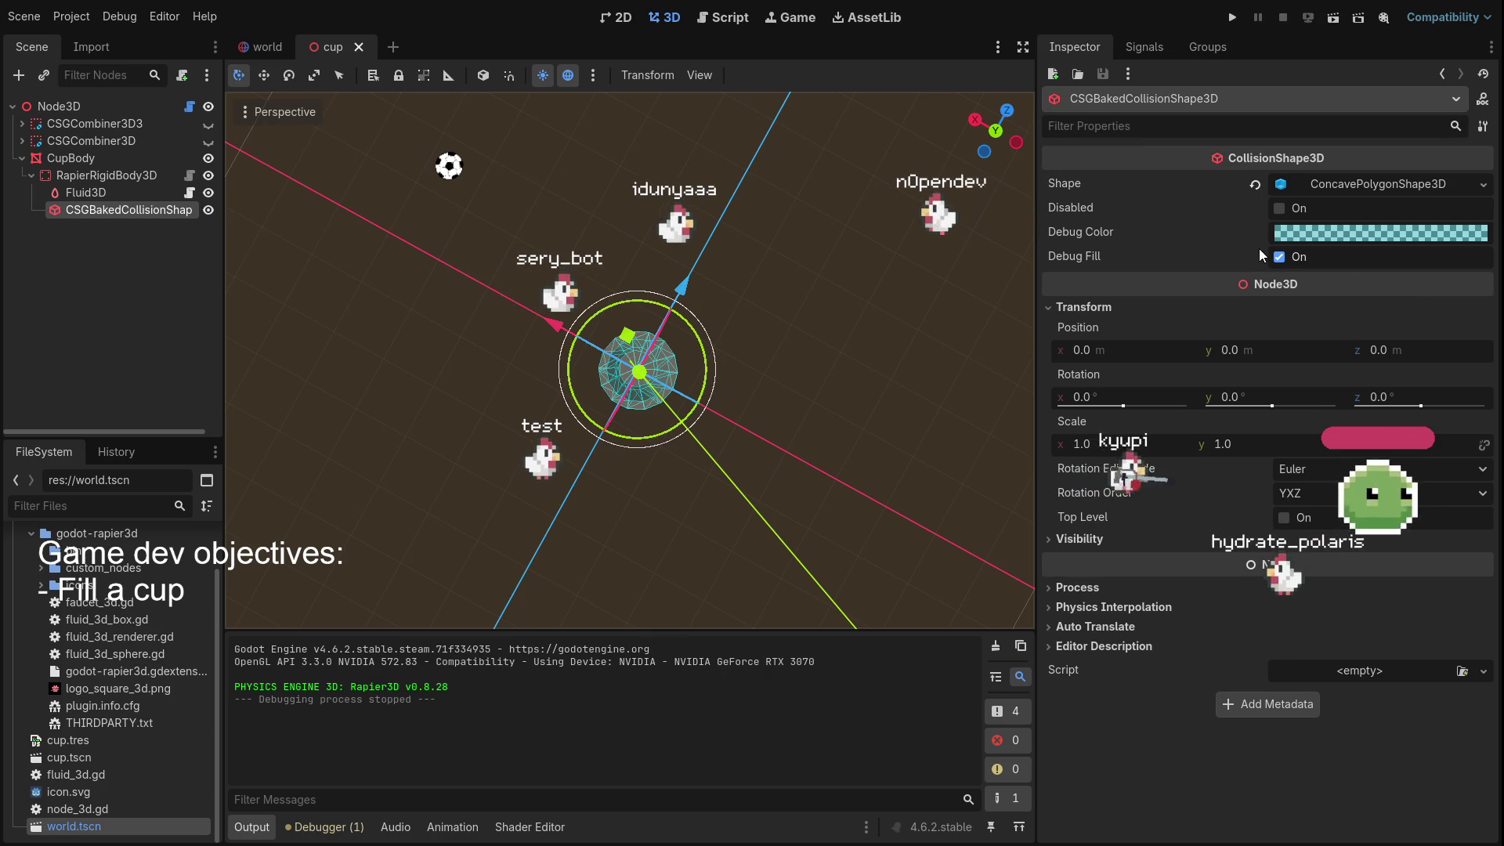
left_click(1364, 181)
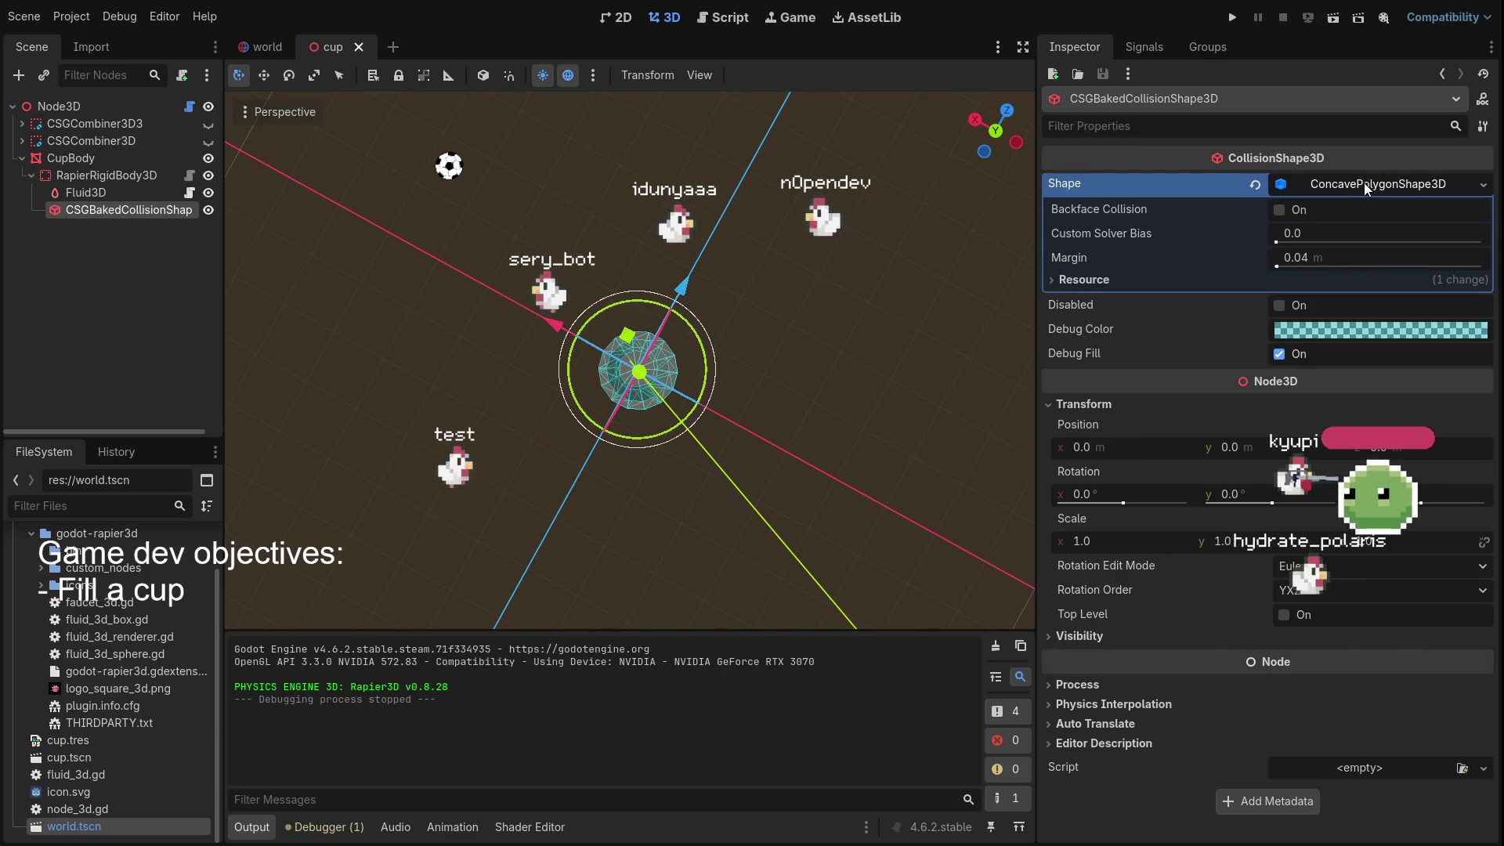
left_click(1278, 209)
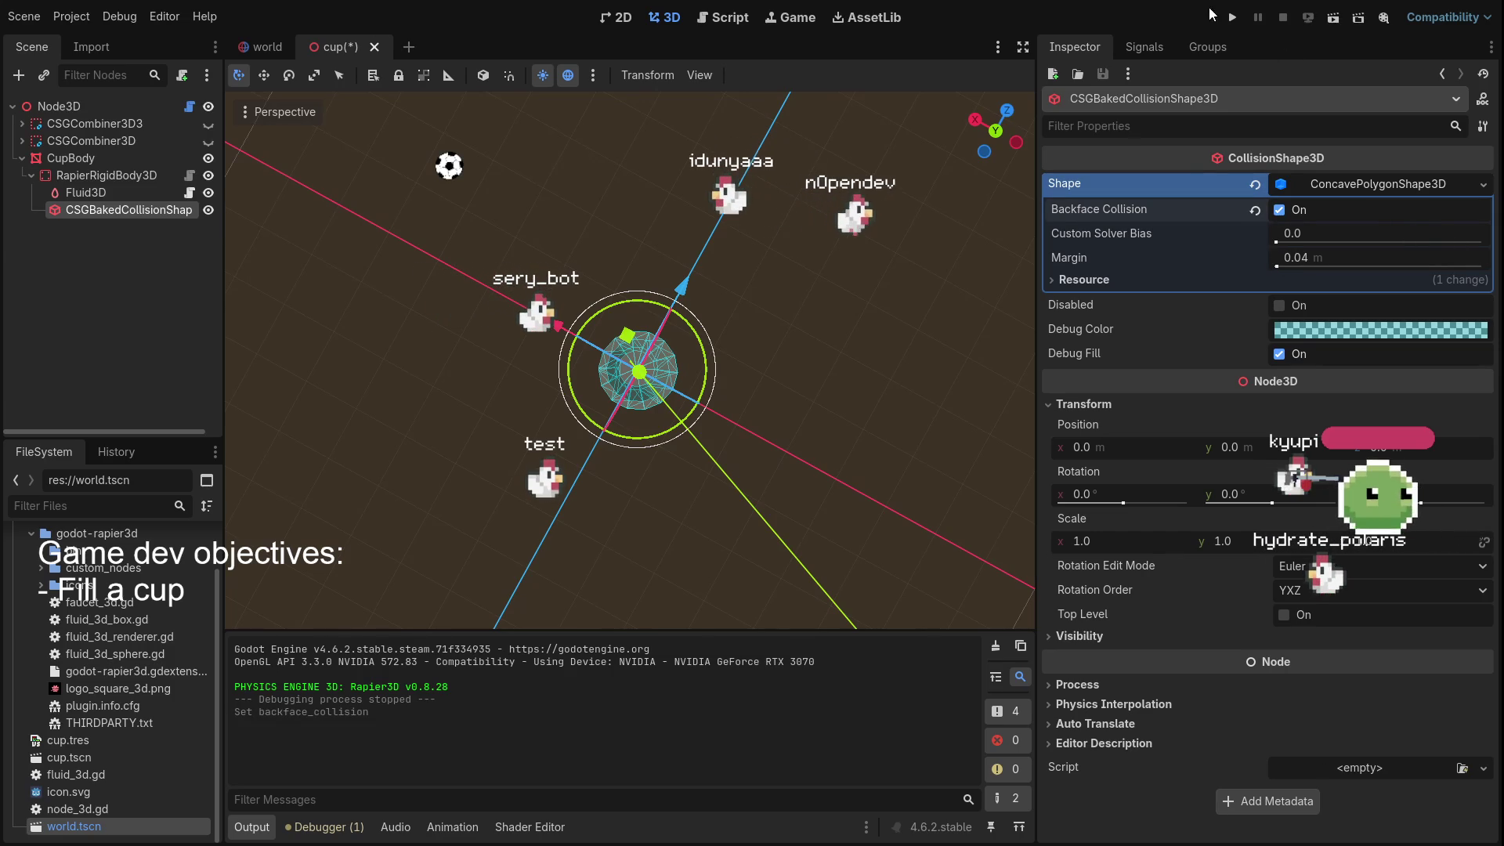
Run the game and read the unused-delta warning in the Debugger's Errors list
key("F5")
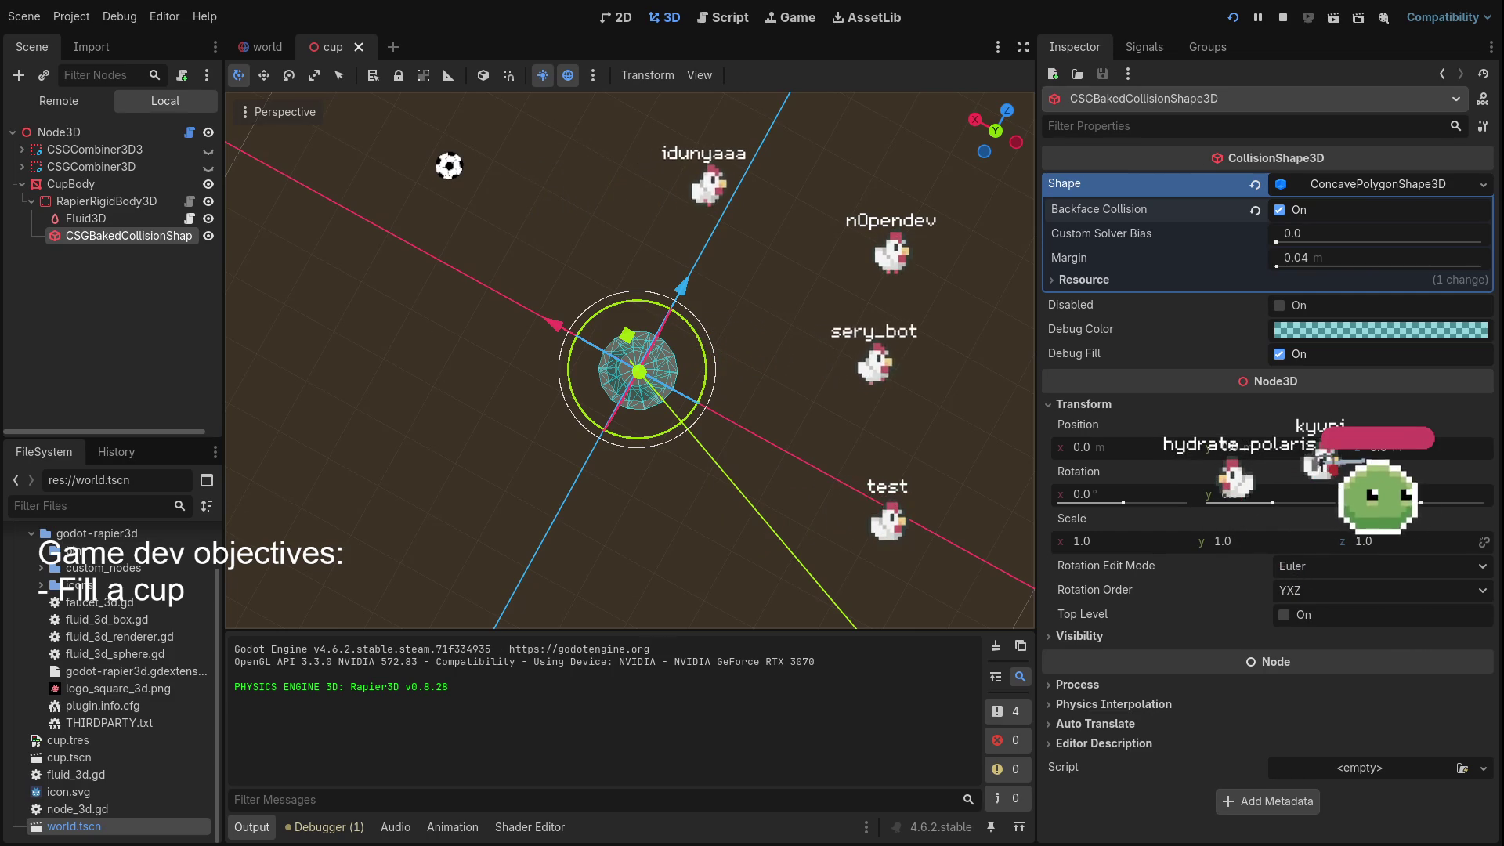
left_click(321, 828)
left_click(373, 636)
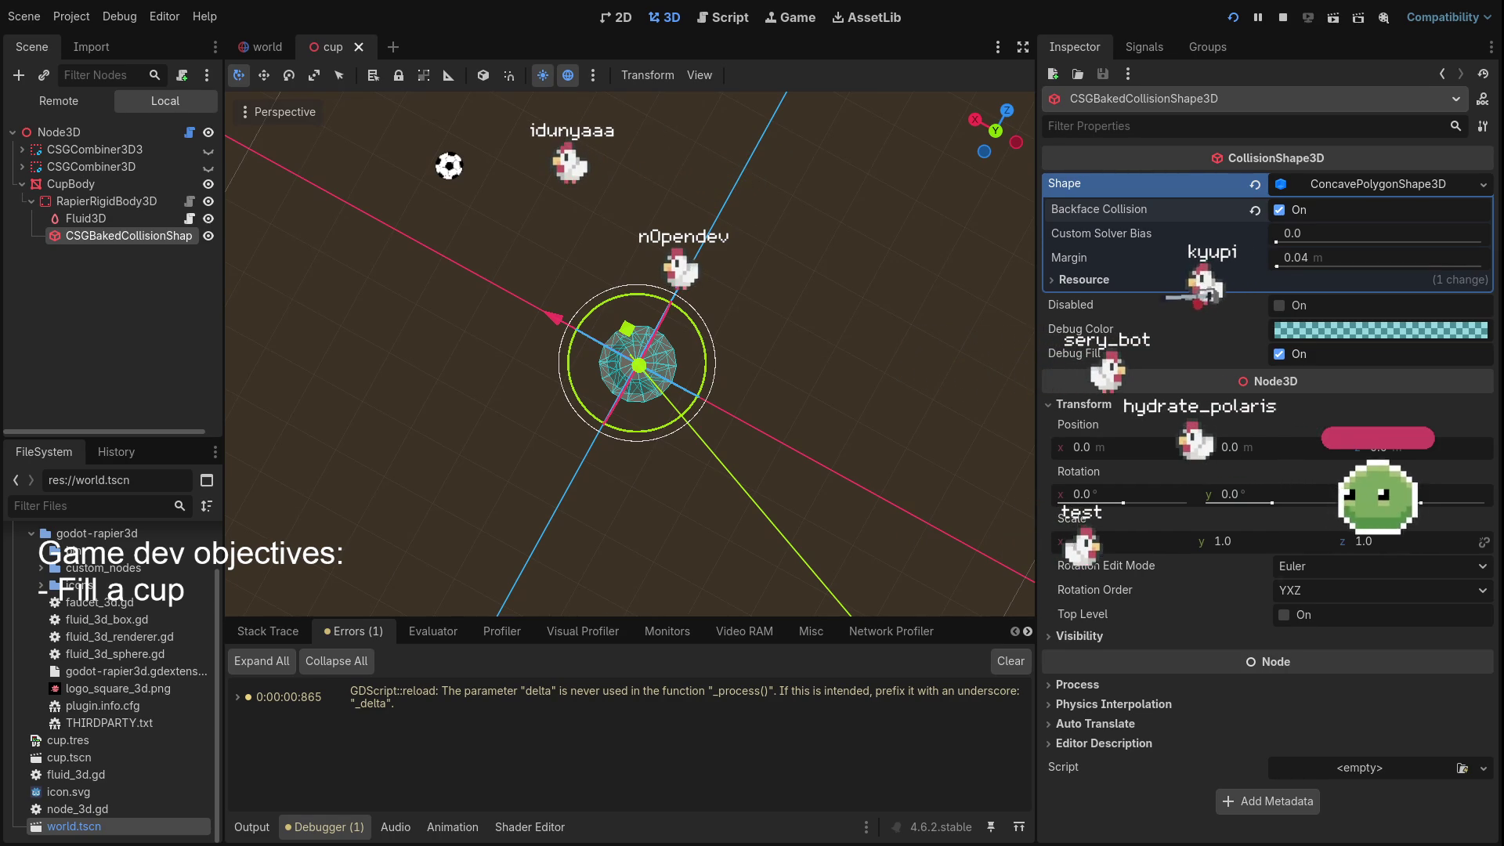
mouse_move(705, 501)
left_mouse_down()
mouse_move(495, 313)
mouse_move(368, 321)
left_mouse_up()
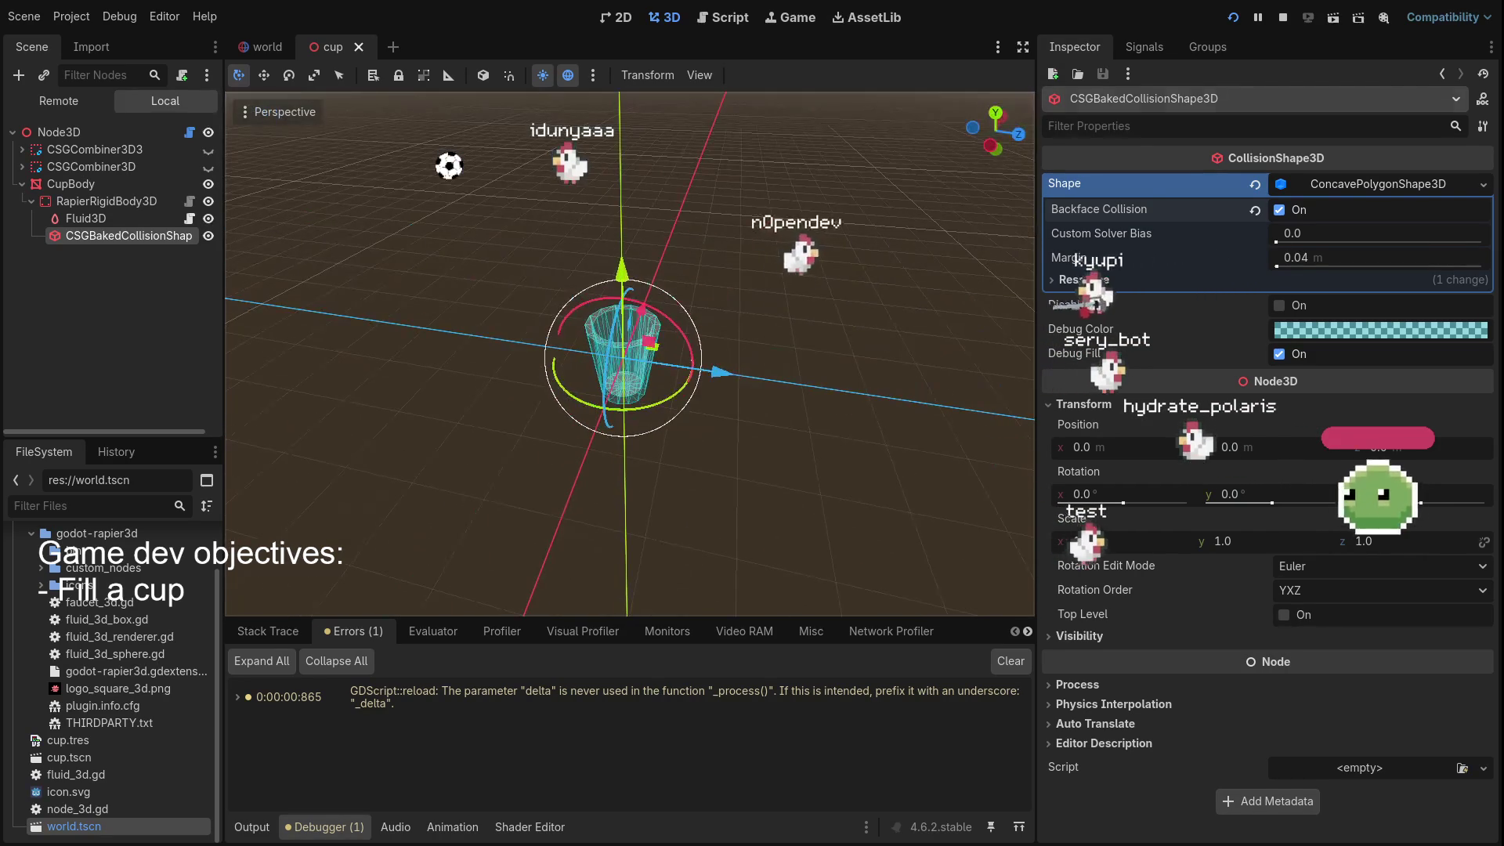
Relaunch the game and orbit around the cup to inspect the backface-collision shape
key("F5")
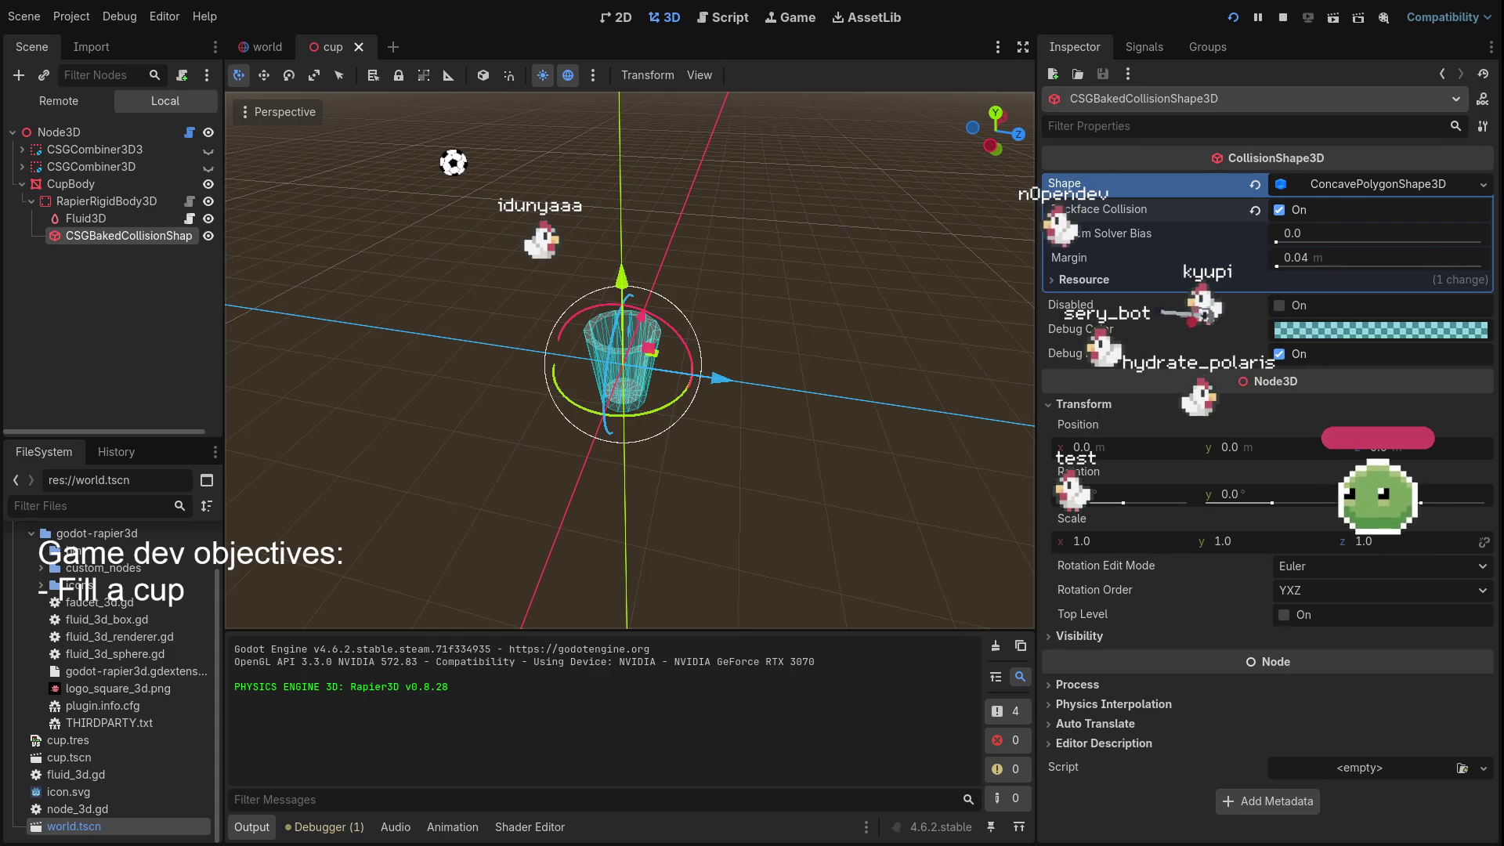
mouse_move(949, 542)
left_mouse_down()
mouse_move(422, 494)
mouse_move(787, 101)
left_mouse_up()
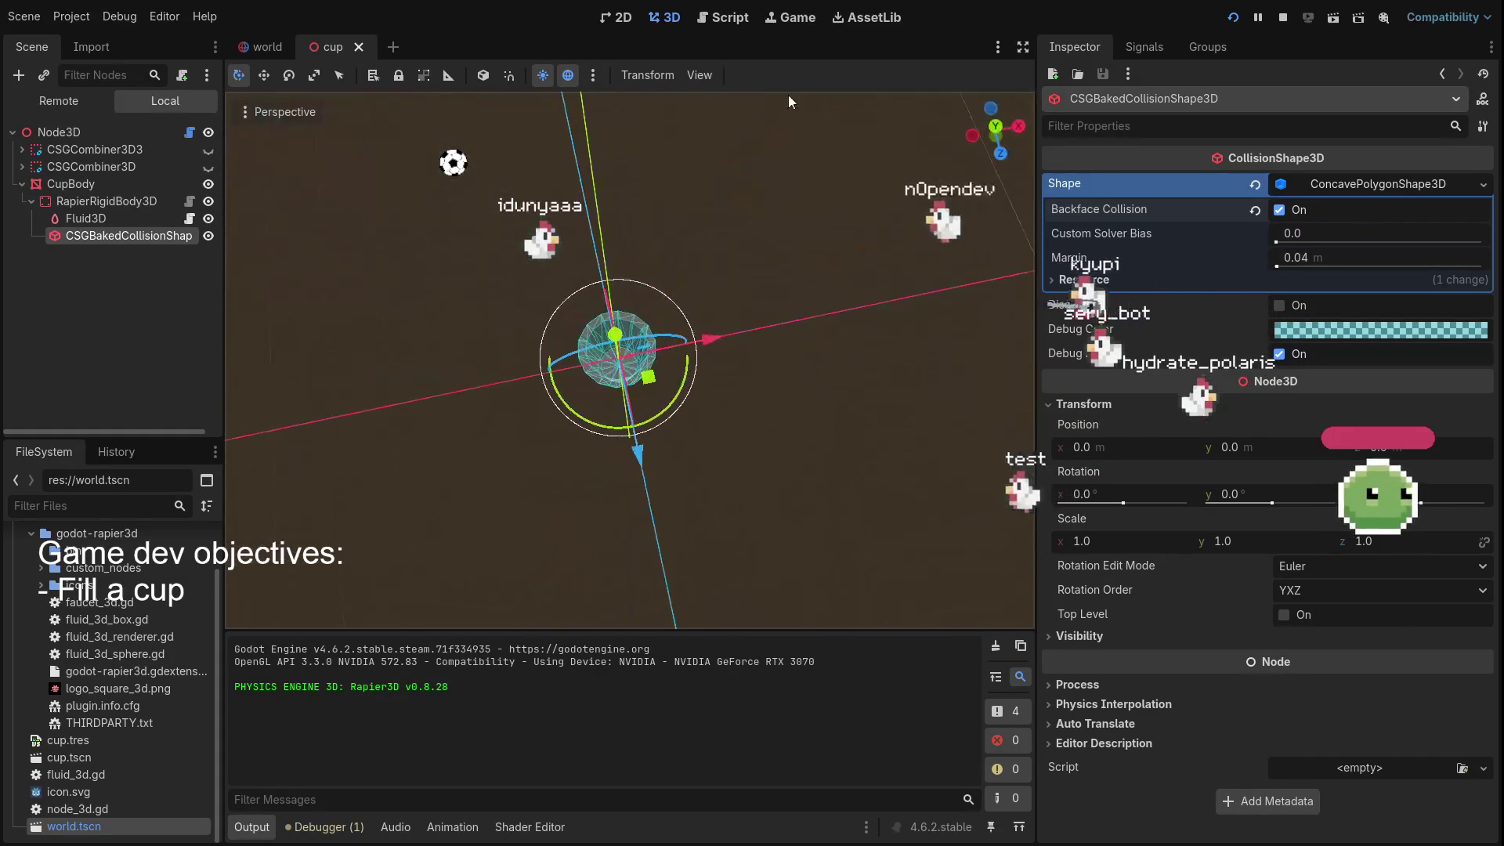
left_click(68, 216)
left_click(92, 236)
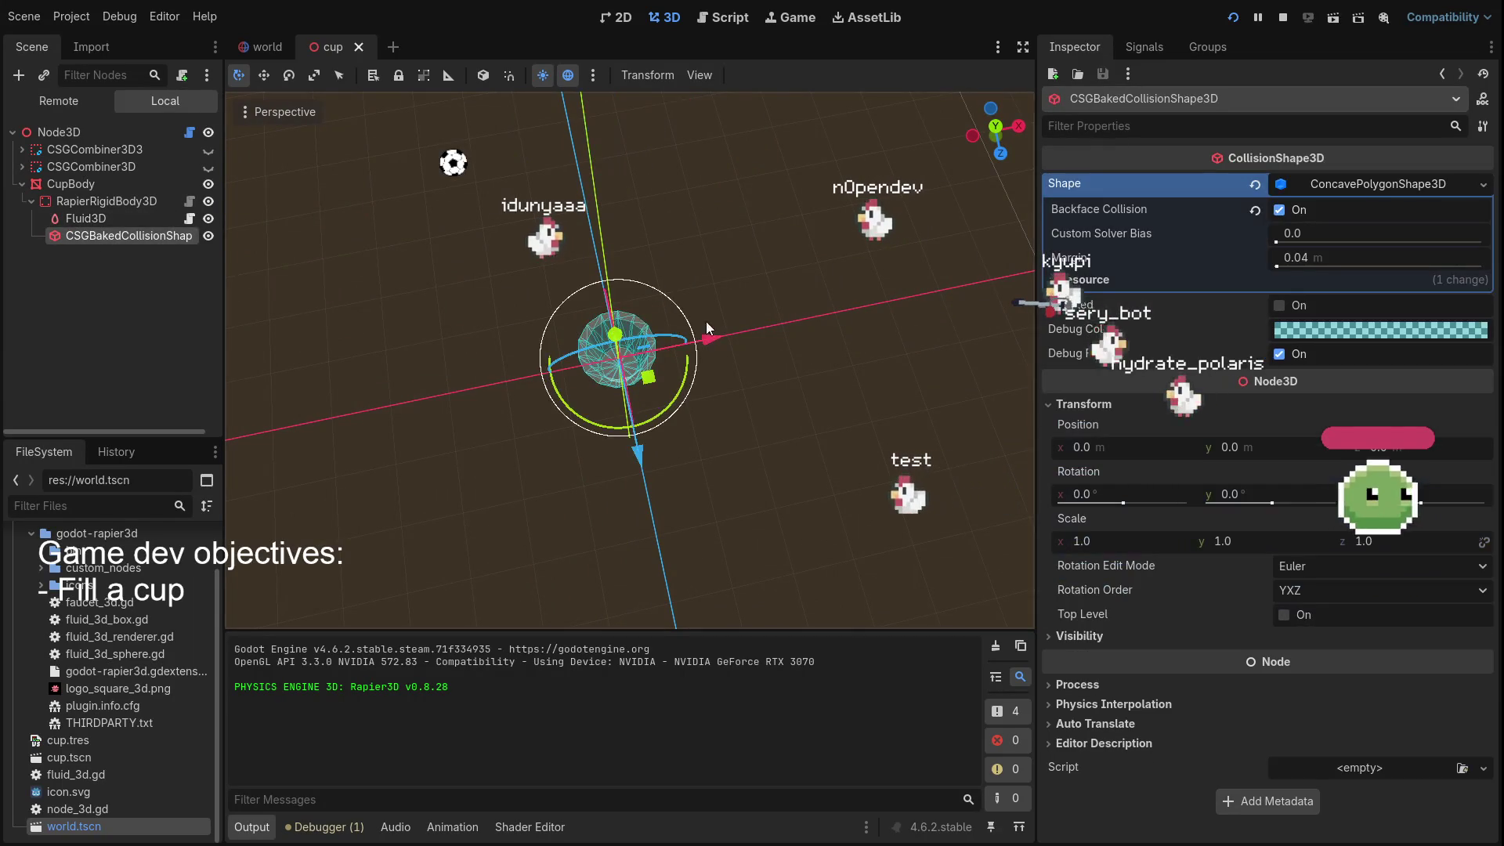
mouse_move(706, 322)
left_mouse_down()
mouse_move(792, 185)
mouse_move(260, 190)
left_mouse_up()
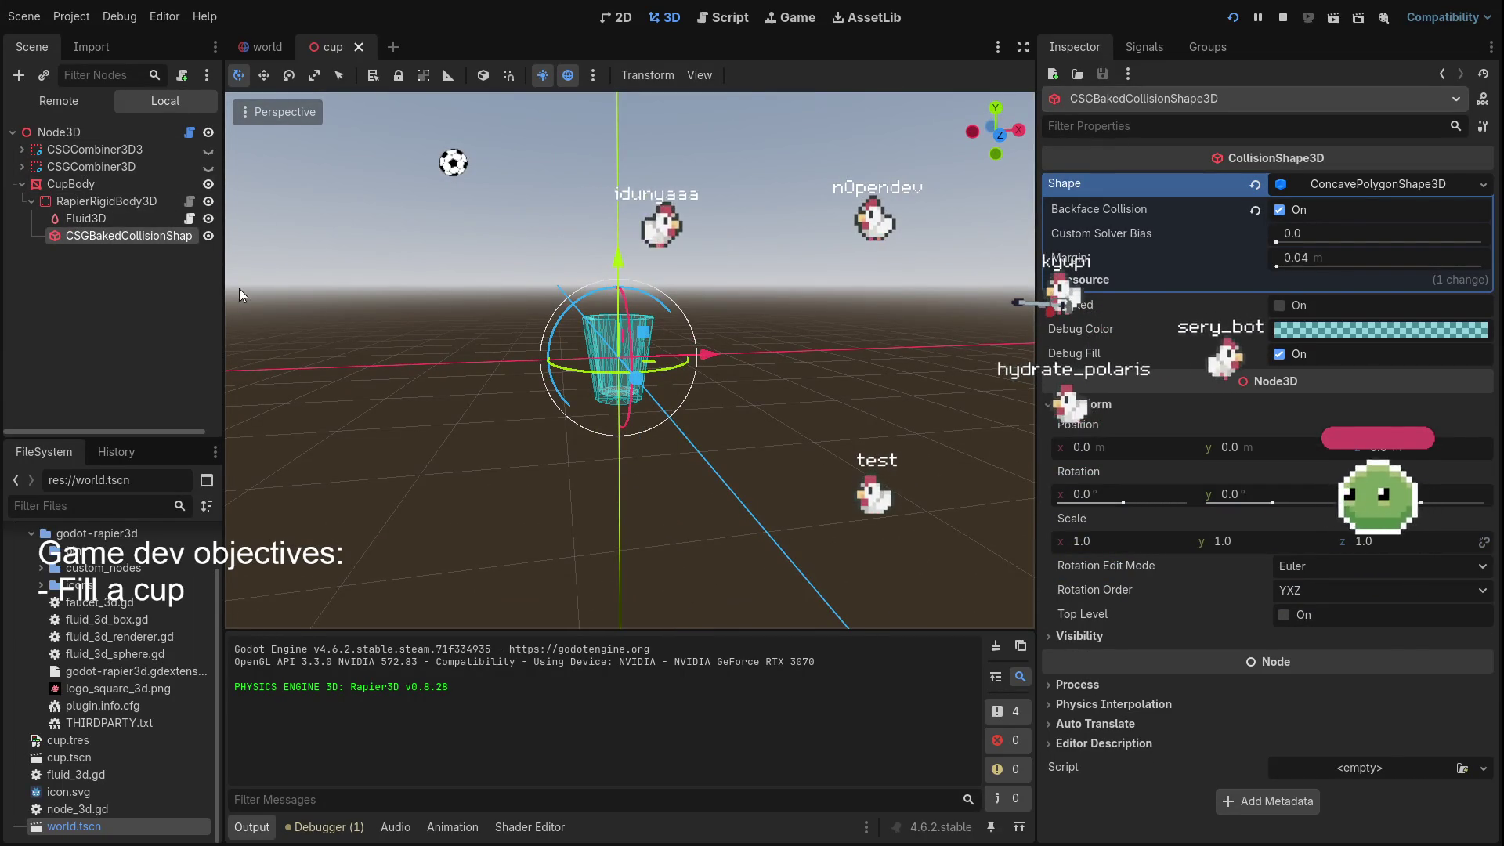
Restart the running game for another test of the cup
left_click(1233, 22)
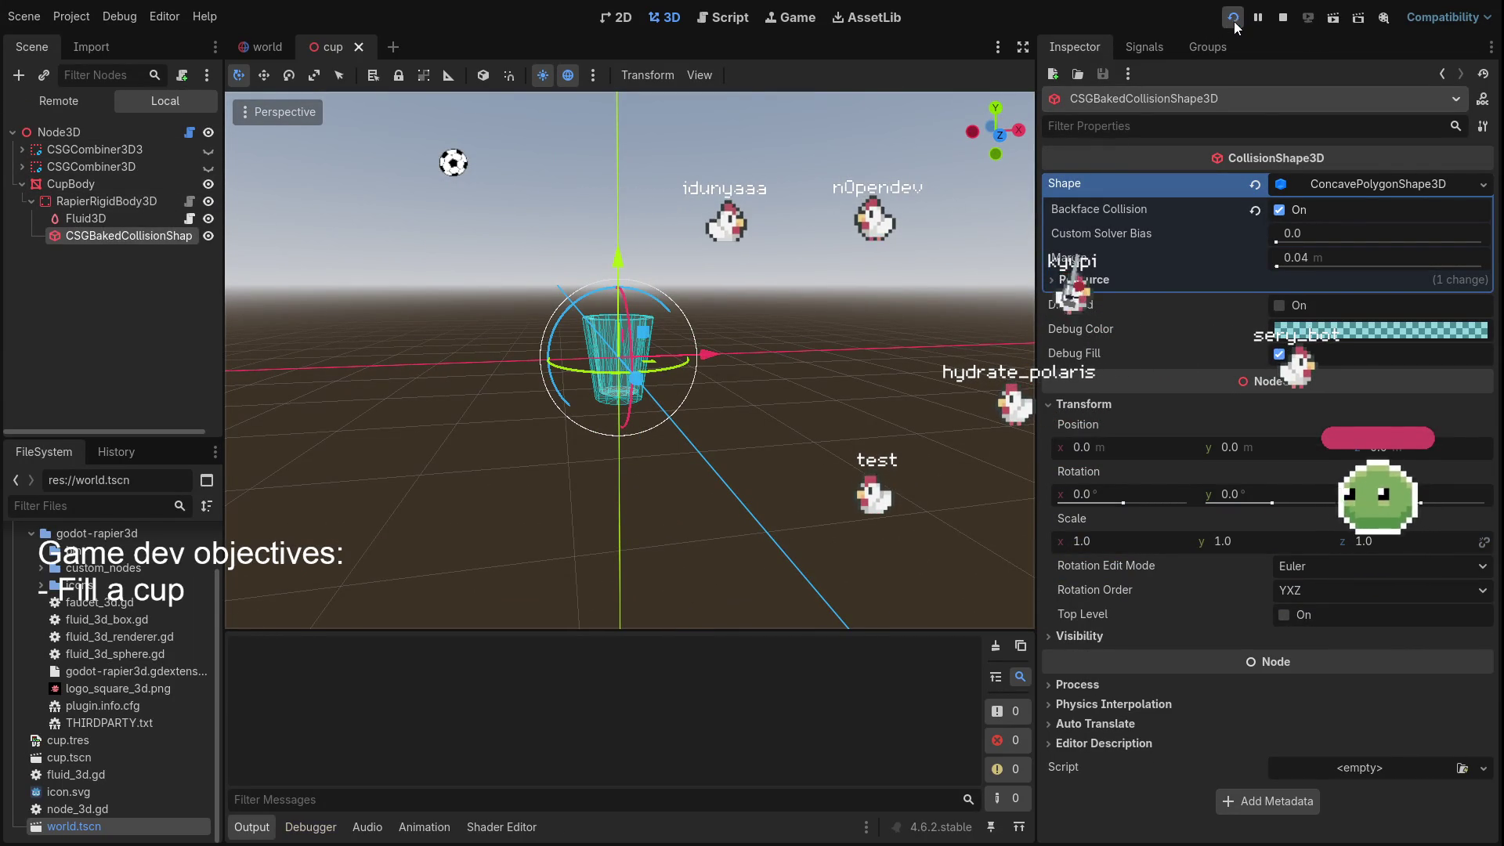